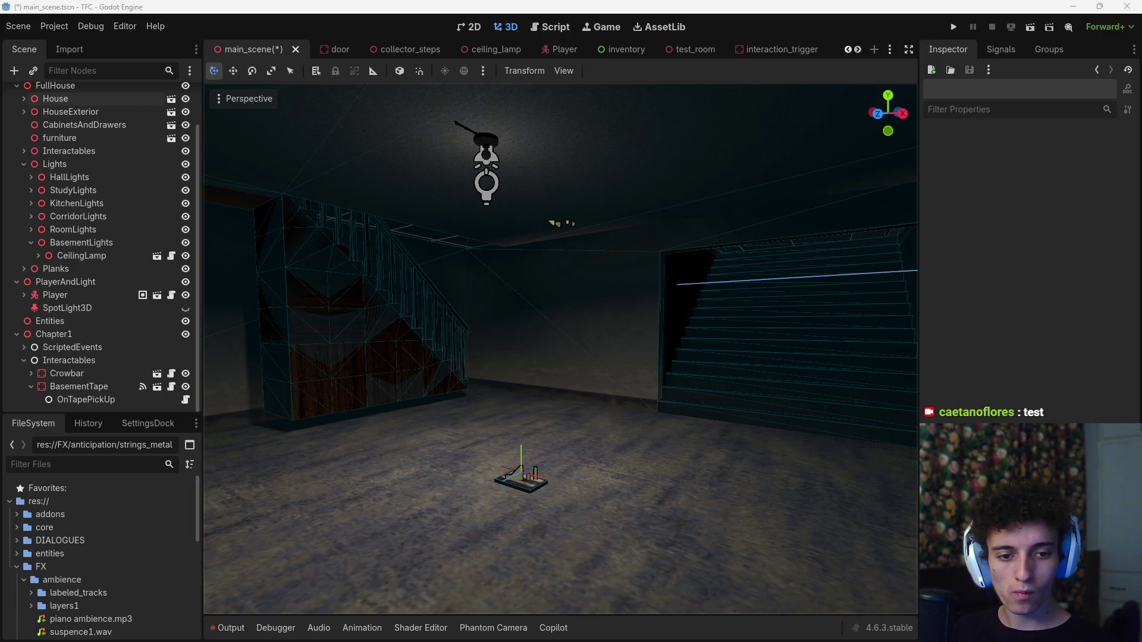
Glance through the other open windows with Alt+Tab, staying in Godot each time.
key(alt+Tab)
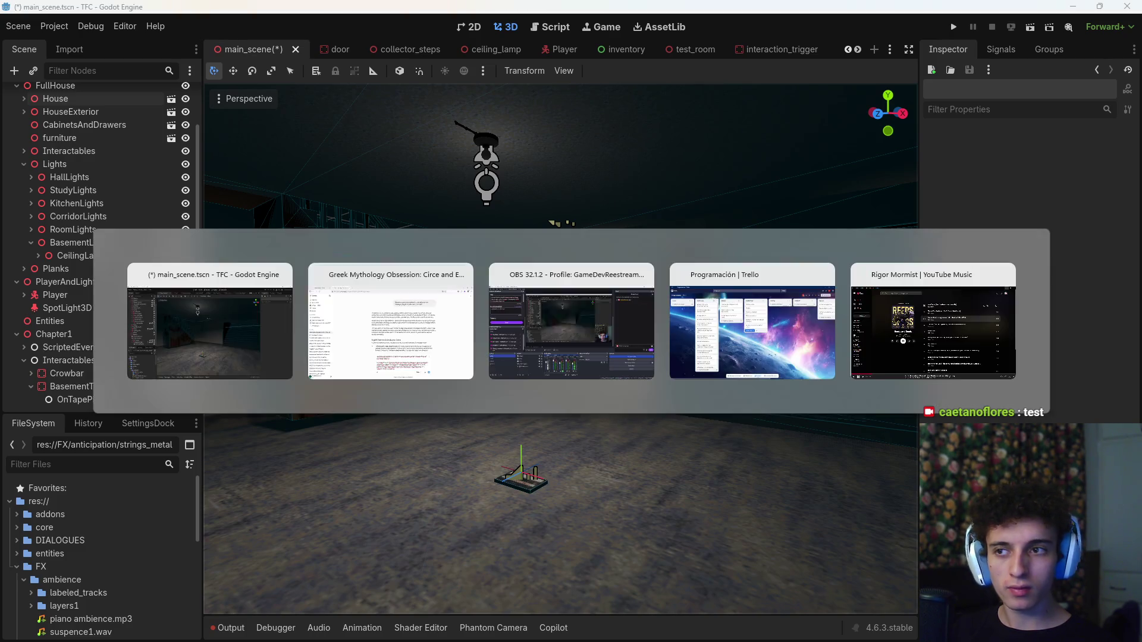
key(alt+Tab)
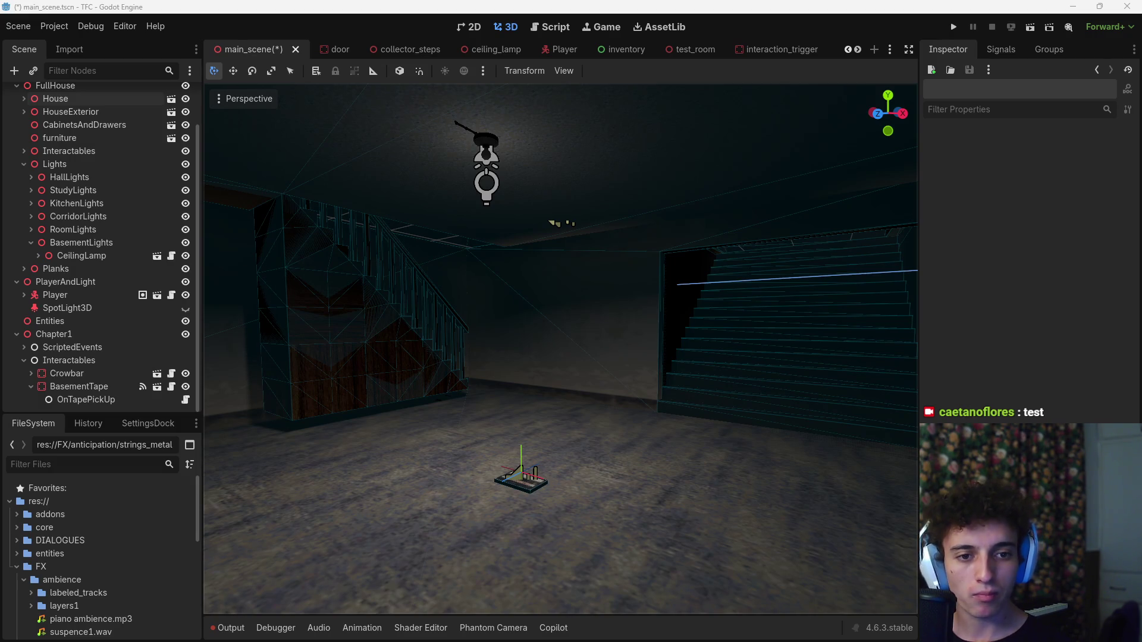
key(alt+Tab)
key(alt+Tab)
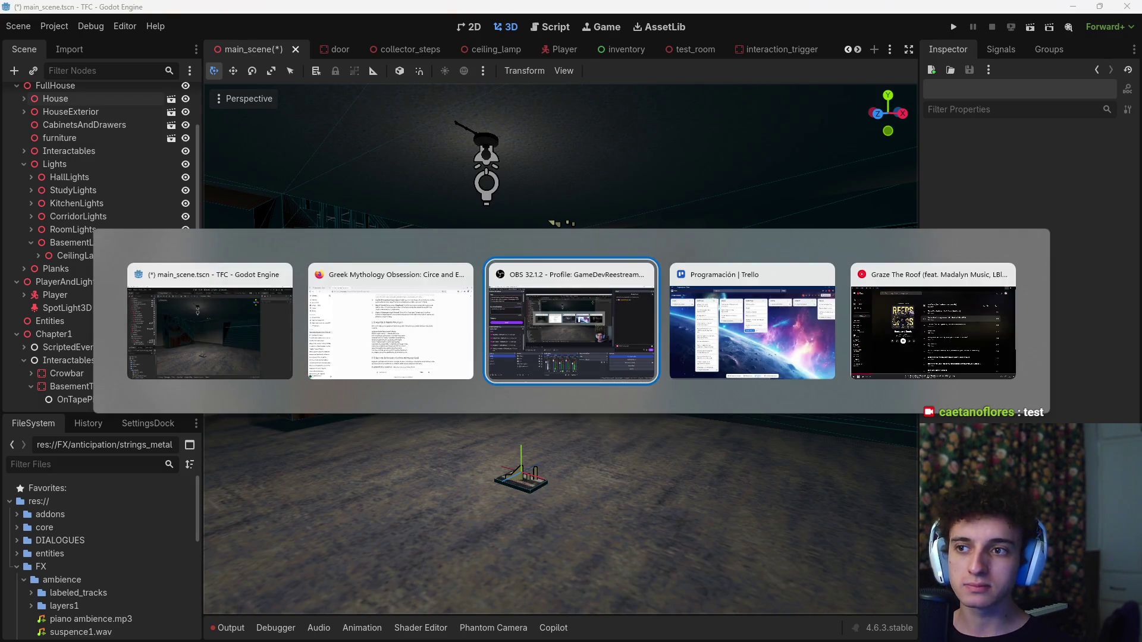
key(Escape)
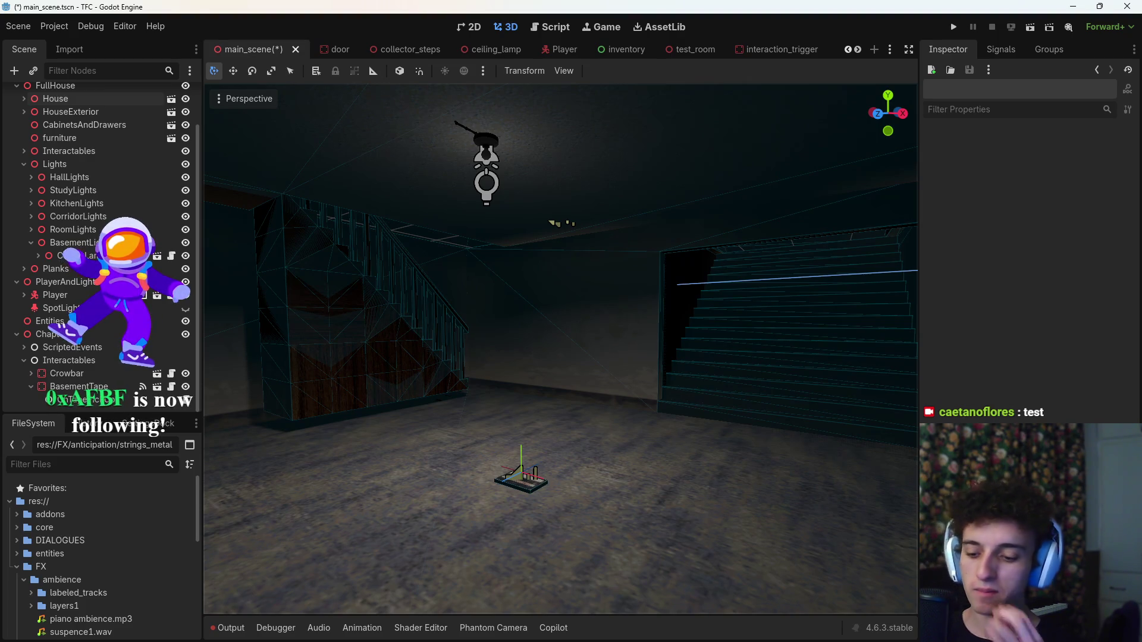
key(alt+Tab)
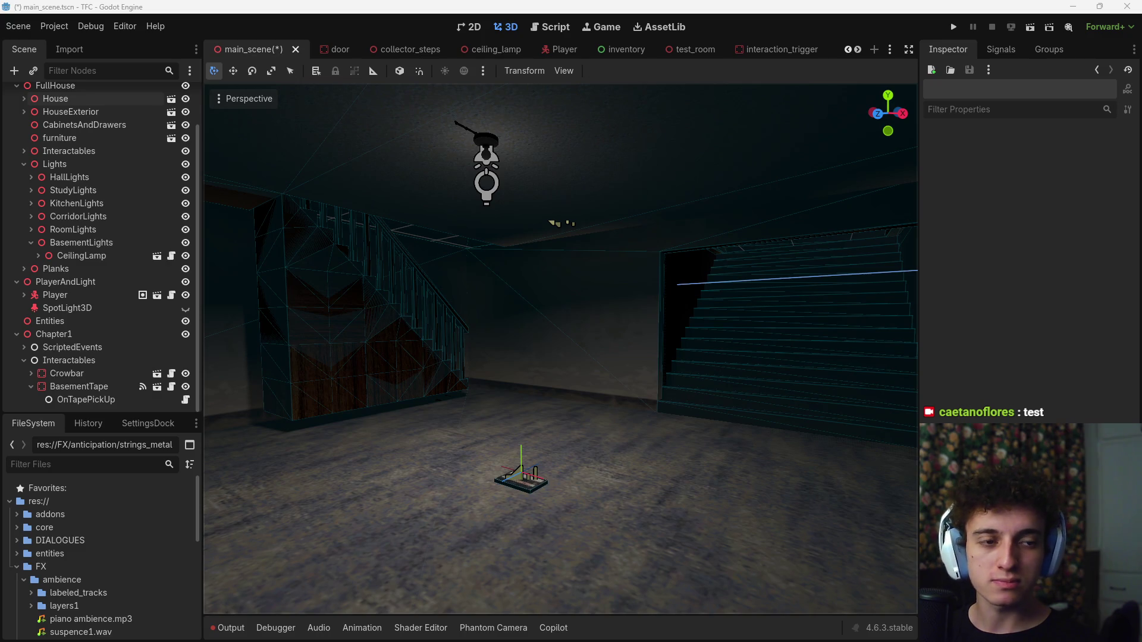
key(alt+Tab)
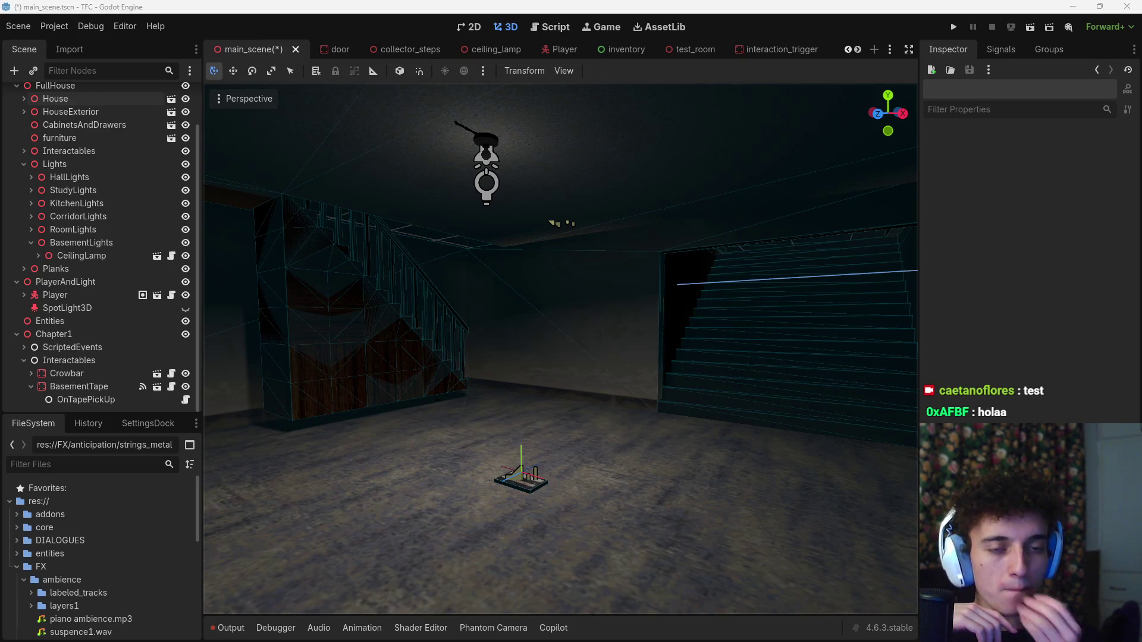
key(alt+Tab)
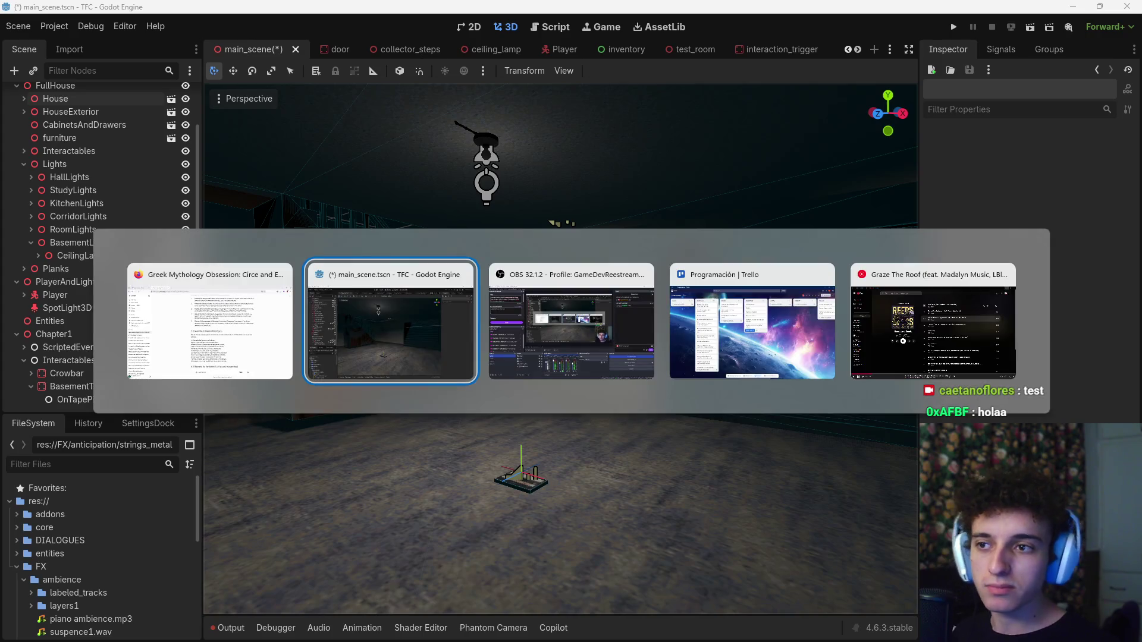
key(alt+Tab)
key(alt+Tab)
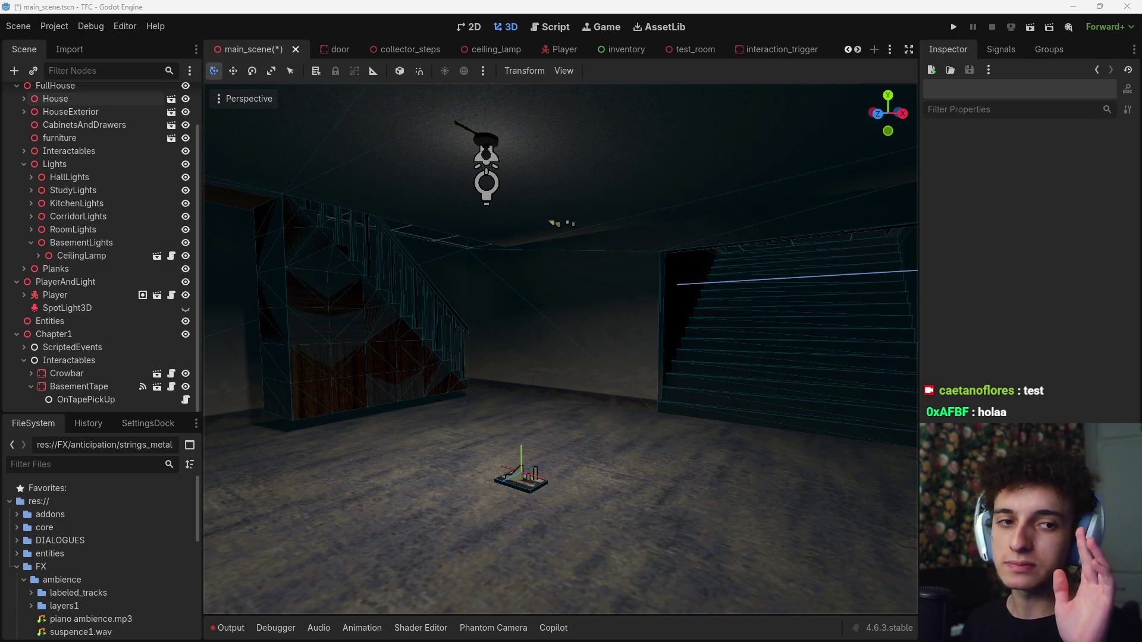
key(alt+Tab)
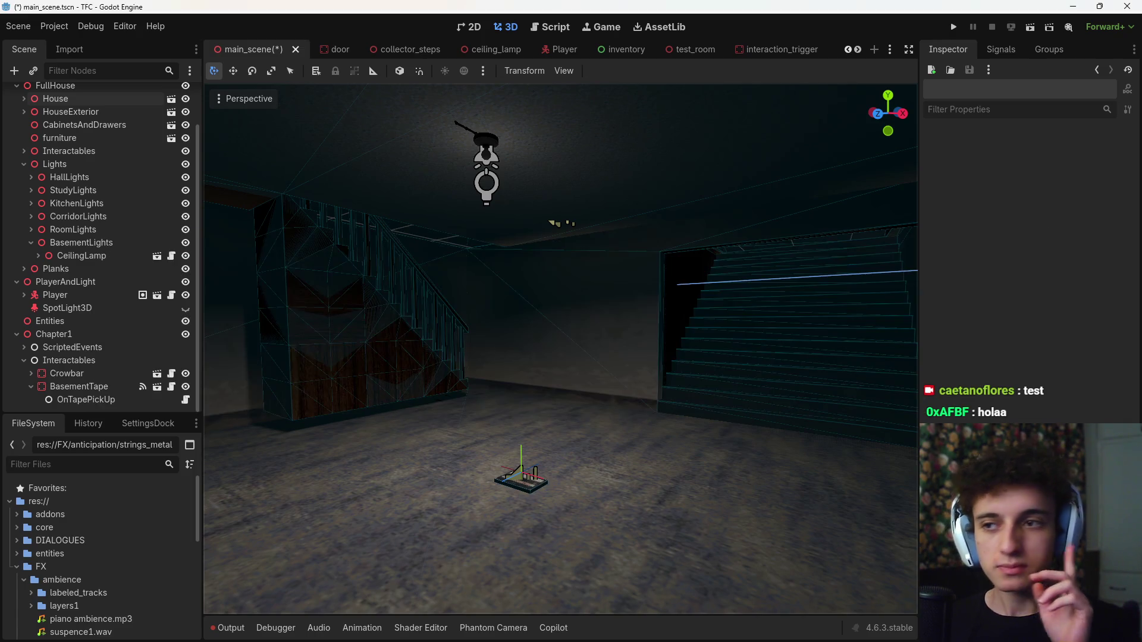
key(alt+Tab)
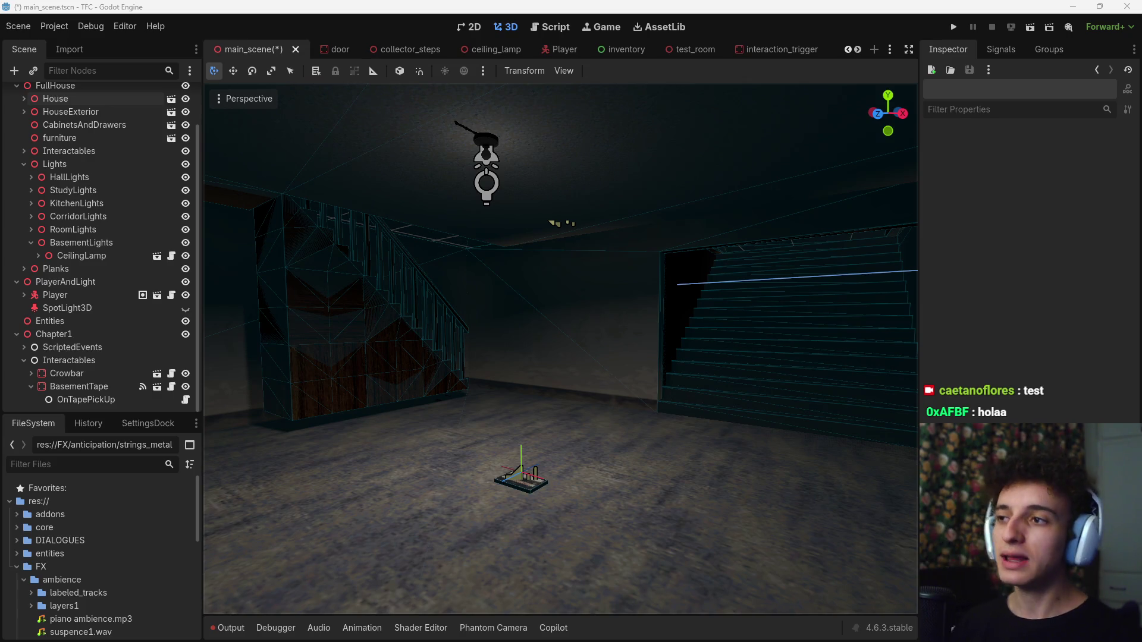
Turn the 3D view from the tape toward the staircase, ceiling lamp and dark wall.
mouse_move(655, 354)
mouse_down()
mouse_move(535, 362)
mouse_move(652, 355)
mouse_up()
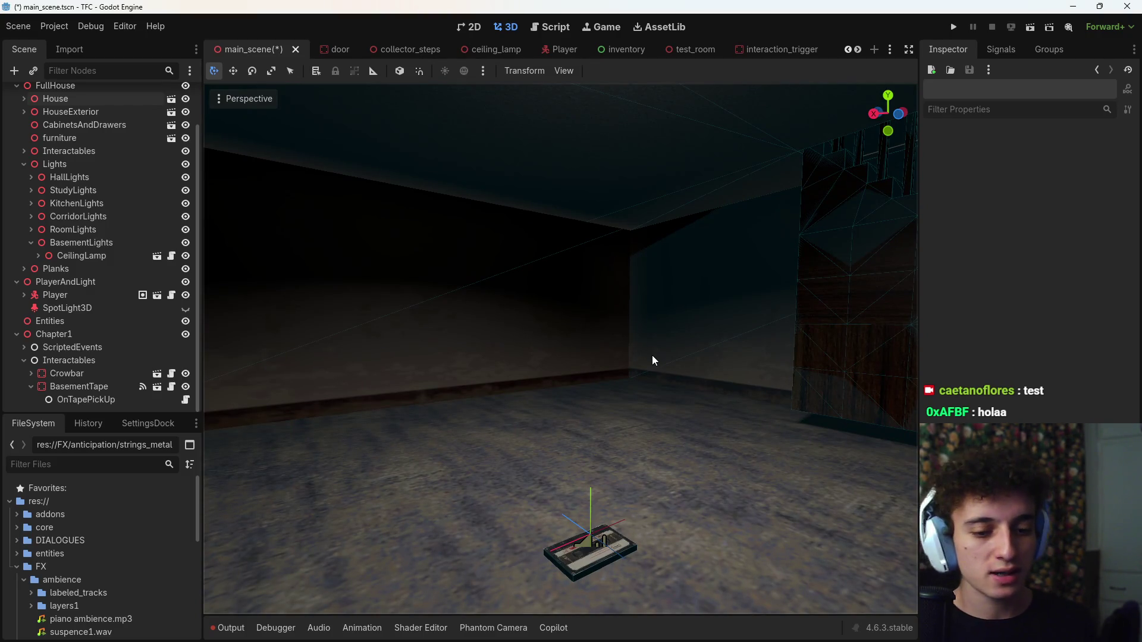
mouse_move(666, 362)
mouse_down()
mouse_move(832, 354)
mouse_move(666, 357)
mouse_move(689, 357)
mouse_move(678, 357)
mouse_move(716, 392)
mouse_up()
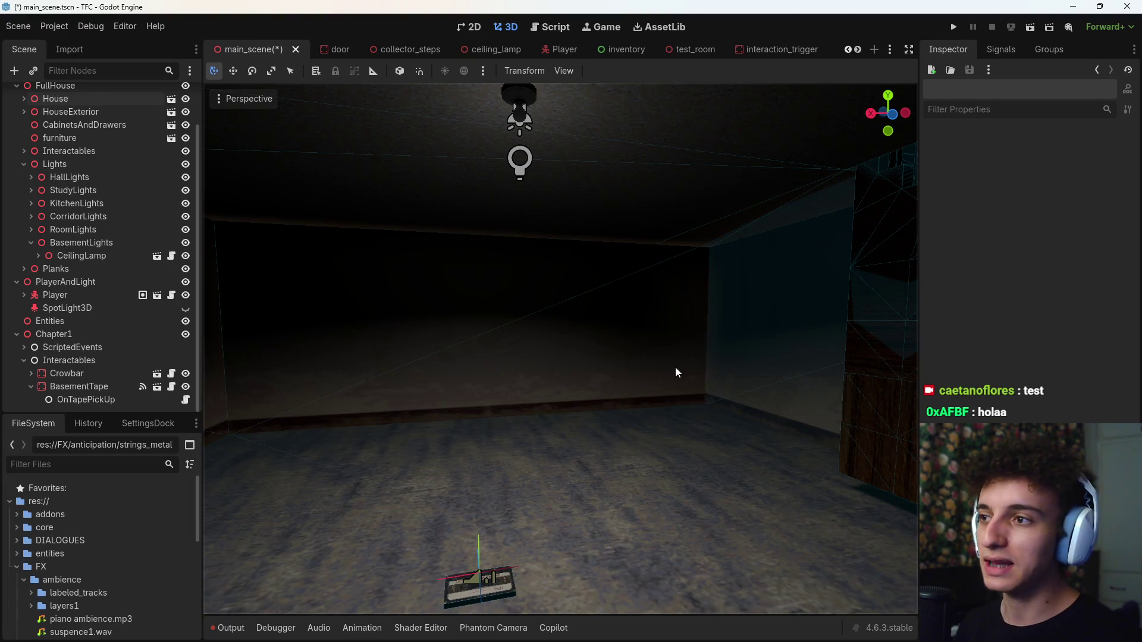
mouse_move(676, 374)
mouse_down()
mouse_move(595, 333)
mouse_move(482, 333)
mouse_move(673, 380)
mouse_up()
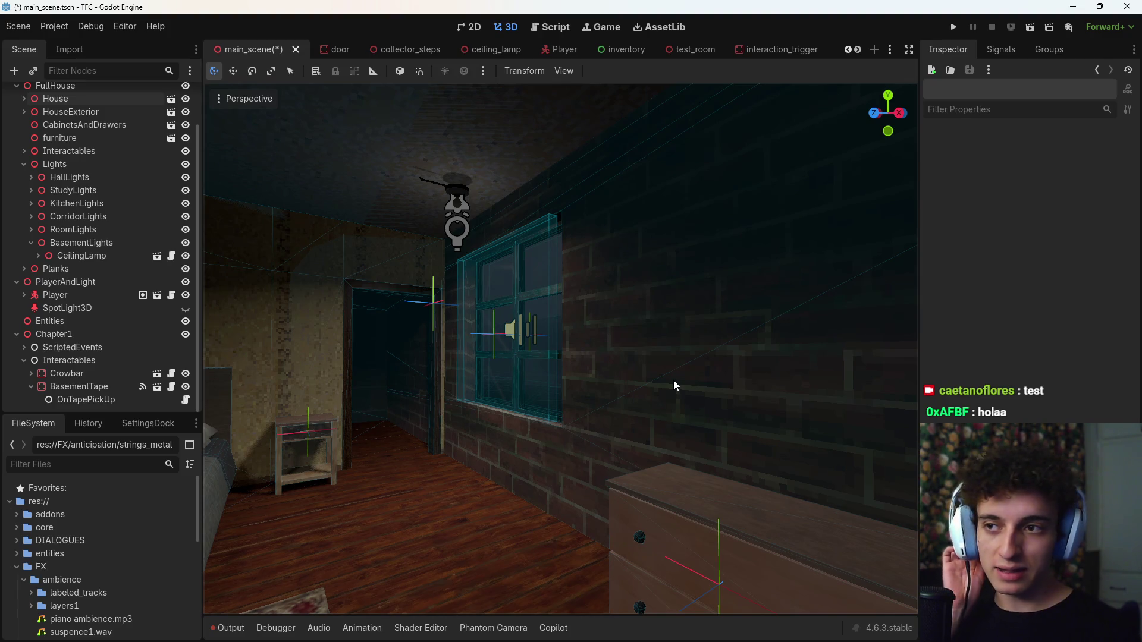
Fly the camera backward in freelook to show more of the dark room and its back wall.
right_click(653, 381)
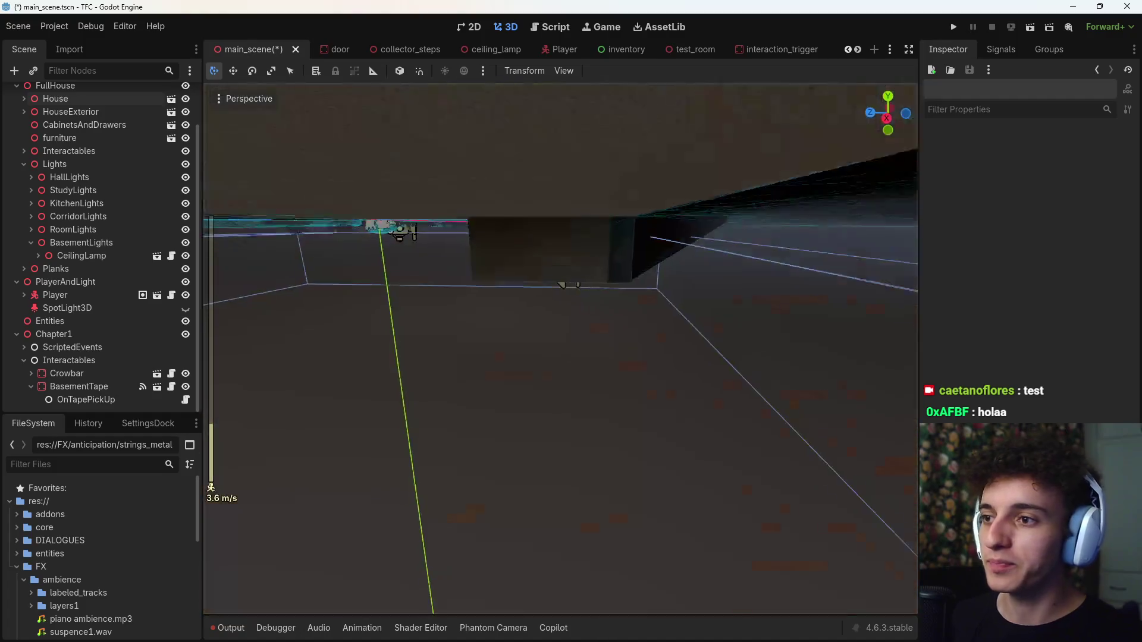
key(s)
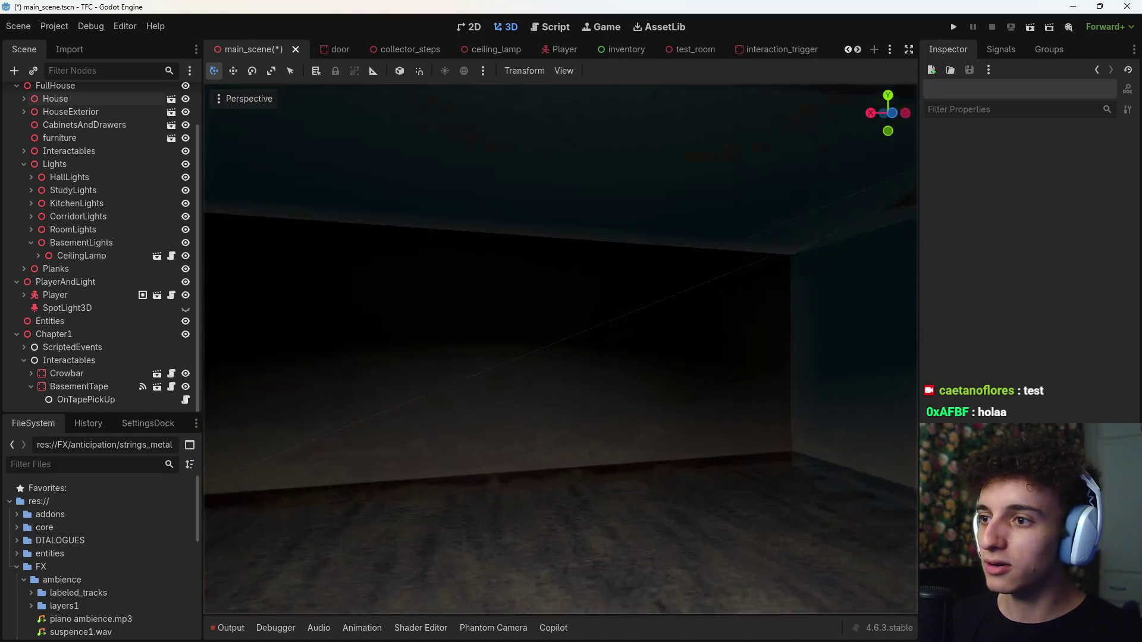
key(s)
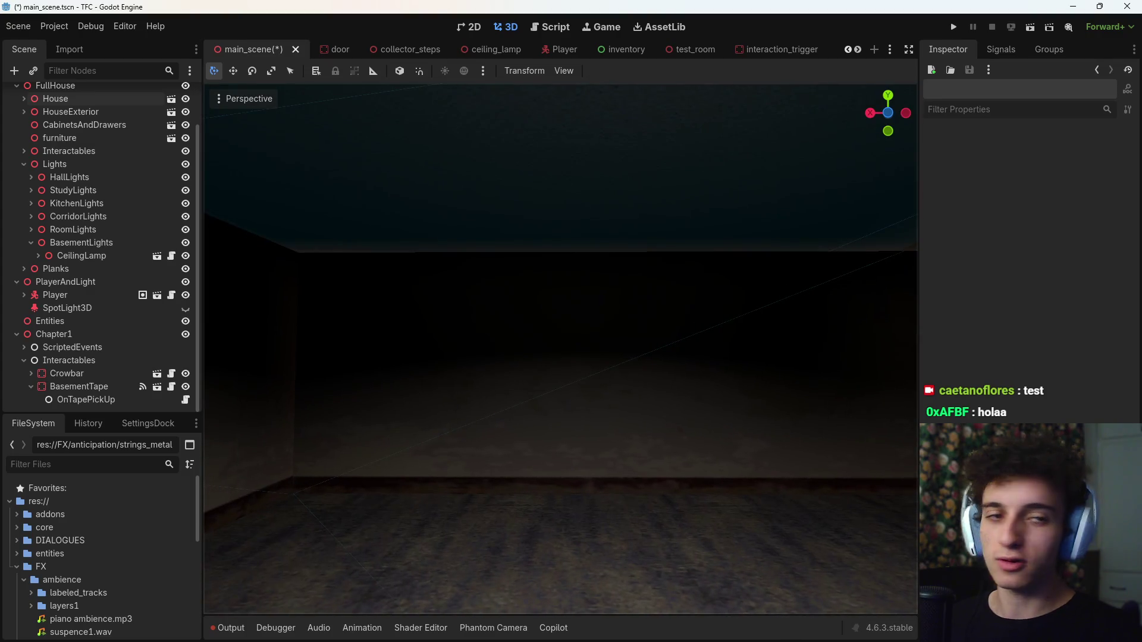
key(s)
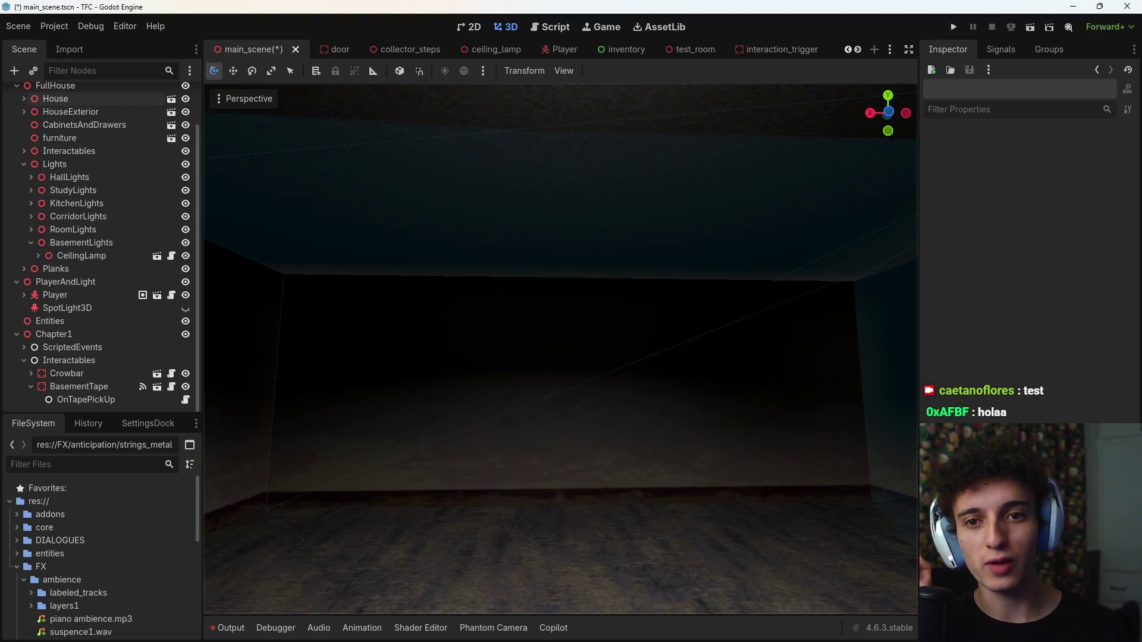
drag(724, 301, 661, 322)
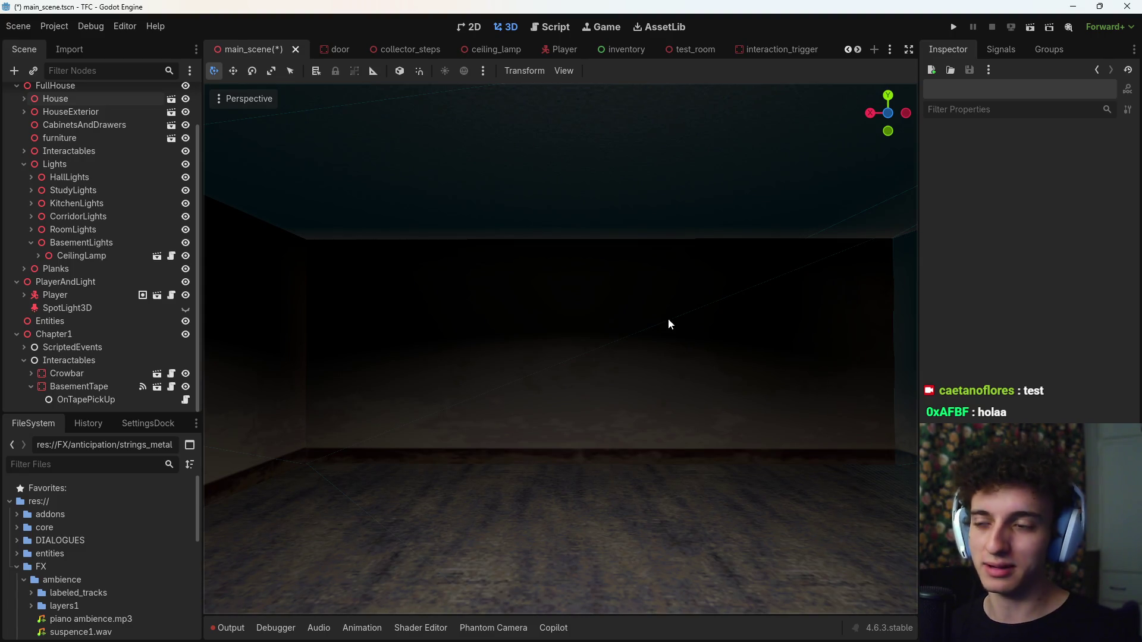
Tilt and move the view until the CeilingLamp and BasementTape cassette are both on screen.
drag(668, 318, 686, 365)
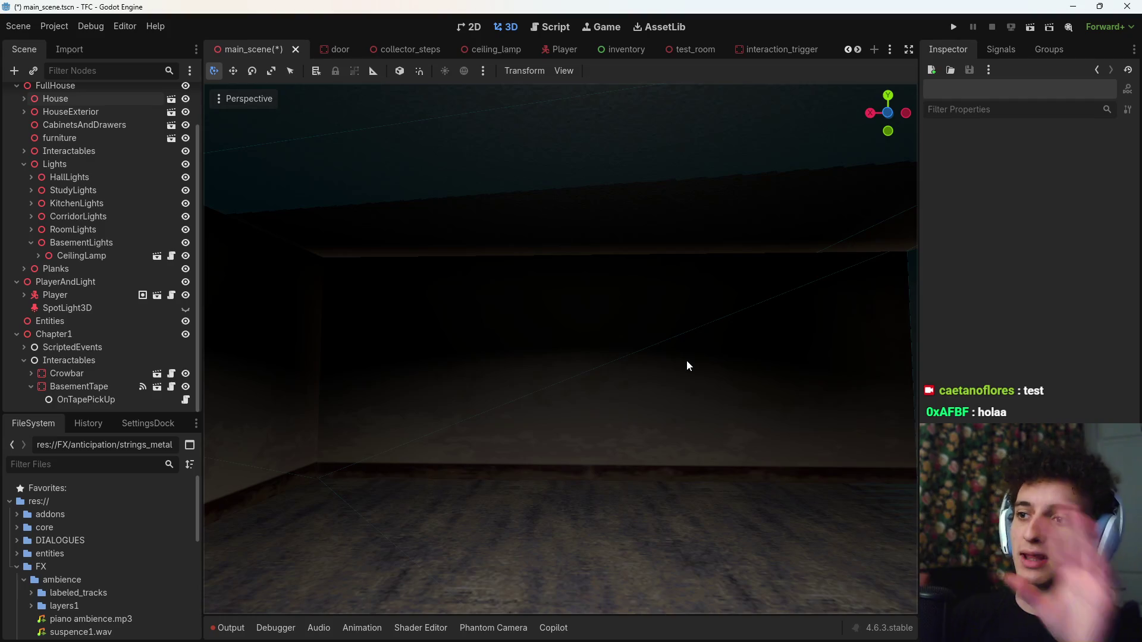
mouse_move(667, 387)
mouse_down()
mouse_move(639, 395)
mouse_move(670, 390)
mouse_move(630, 435)
mouse_move(553, 375)
mouse_up()
drag(597, 419, 597, 418)
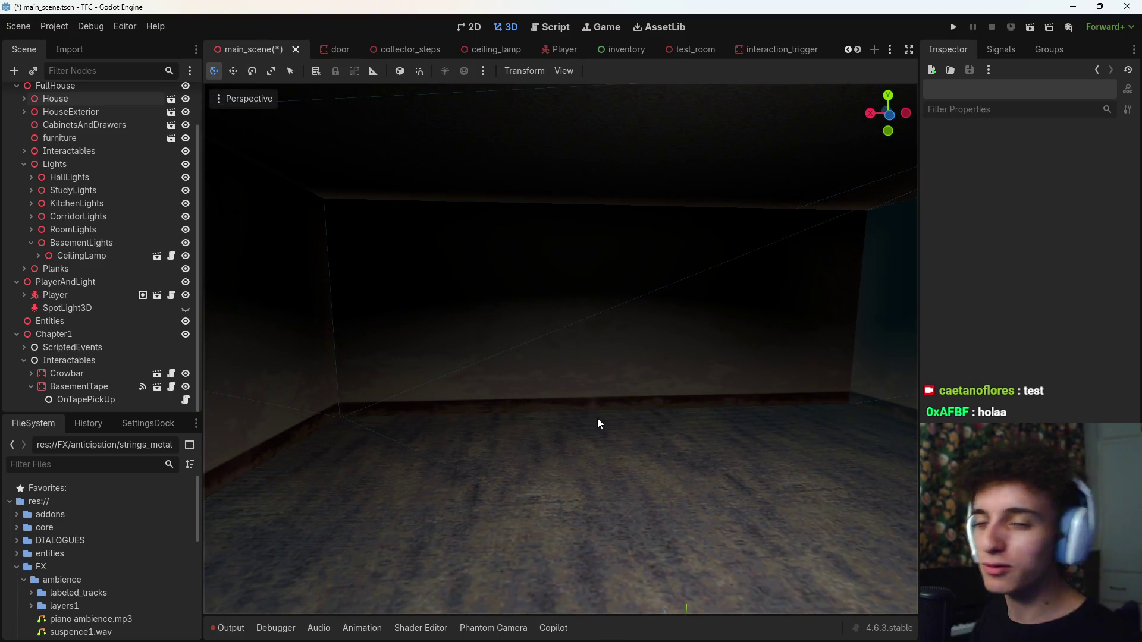
drag(393, 288, 392, 276)
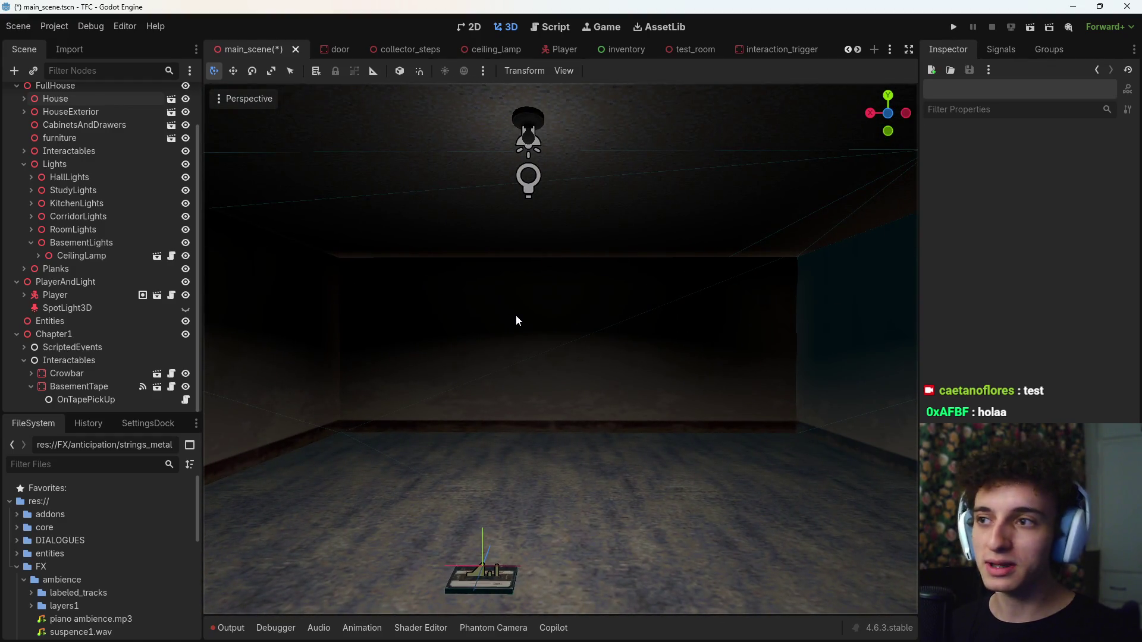
Reframe the view on the lamp and tape, then save main_scene.tscn with Ctrl+S.
mouse_move(516, 315)
mouse_down()
mouse_move(526, 309)
mouse_move(514, 351)
mouse_up()
key(ctrl+s)
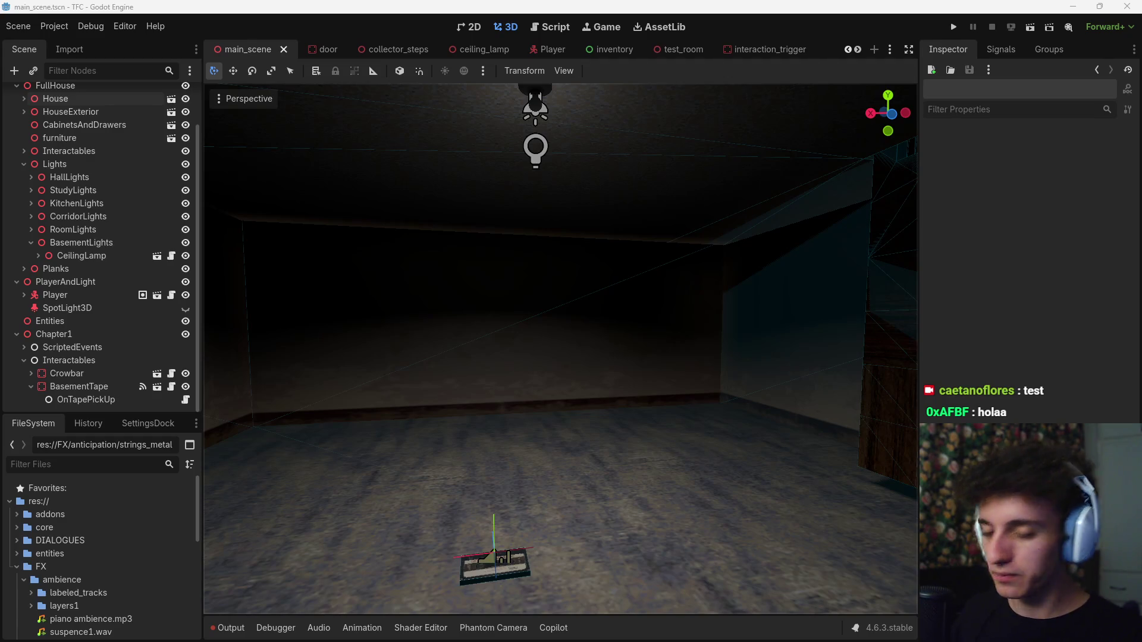
key(alt+Tab)
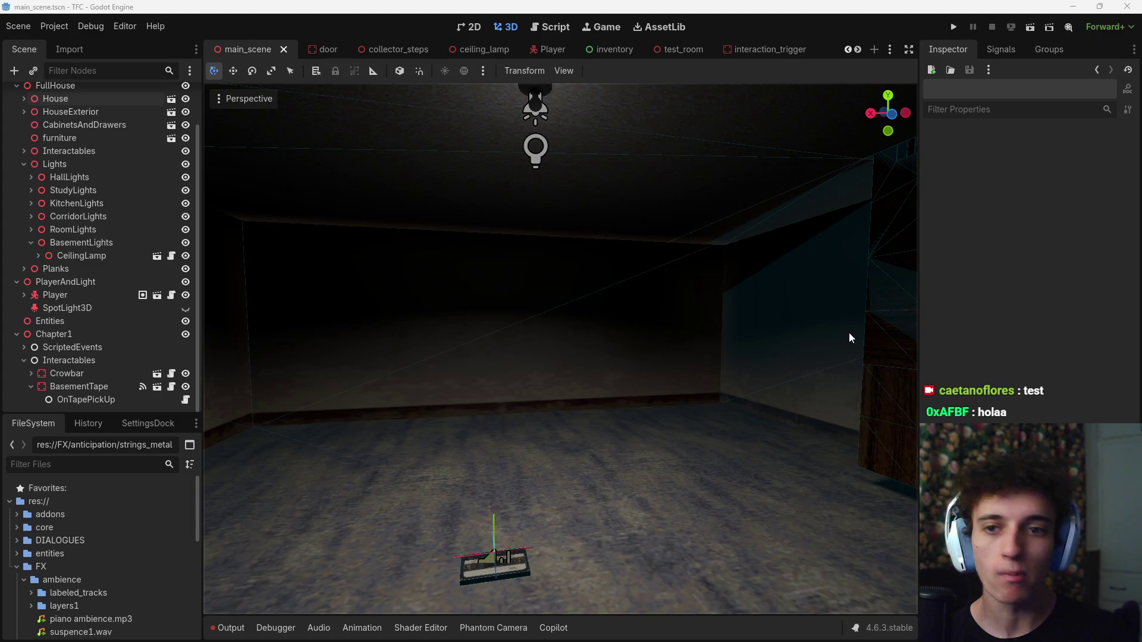
mouse_move(738, 639)
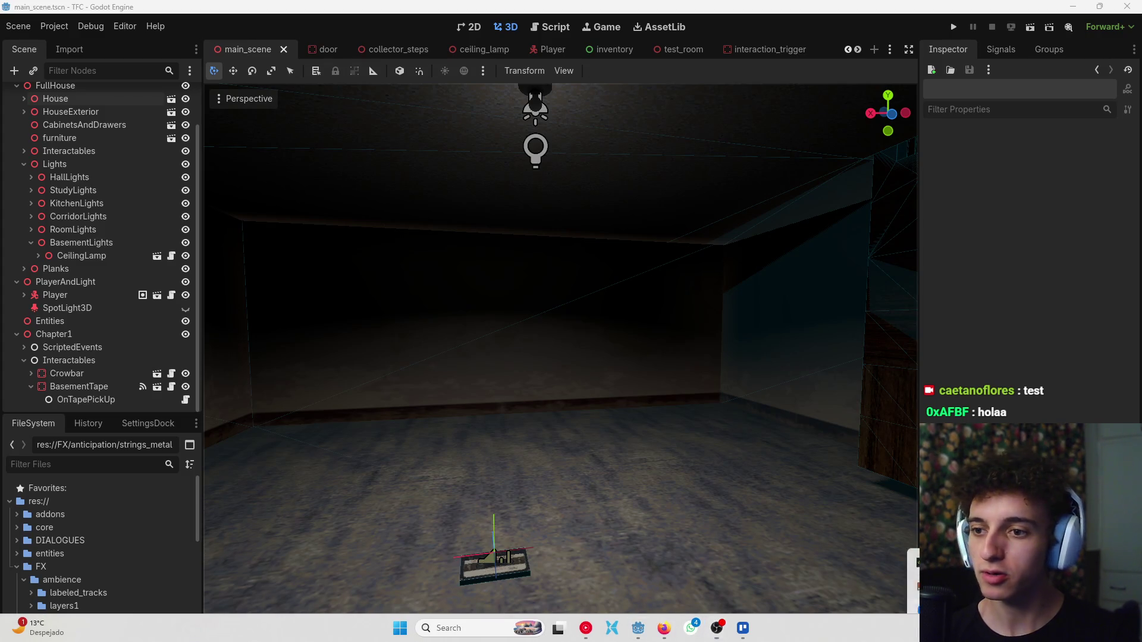
click(1011, 628)
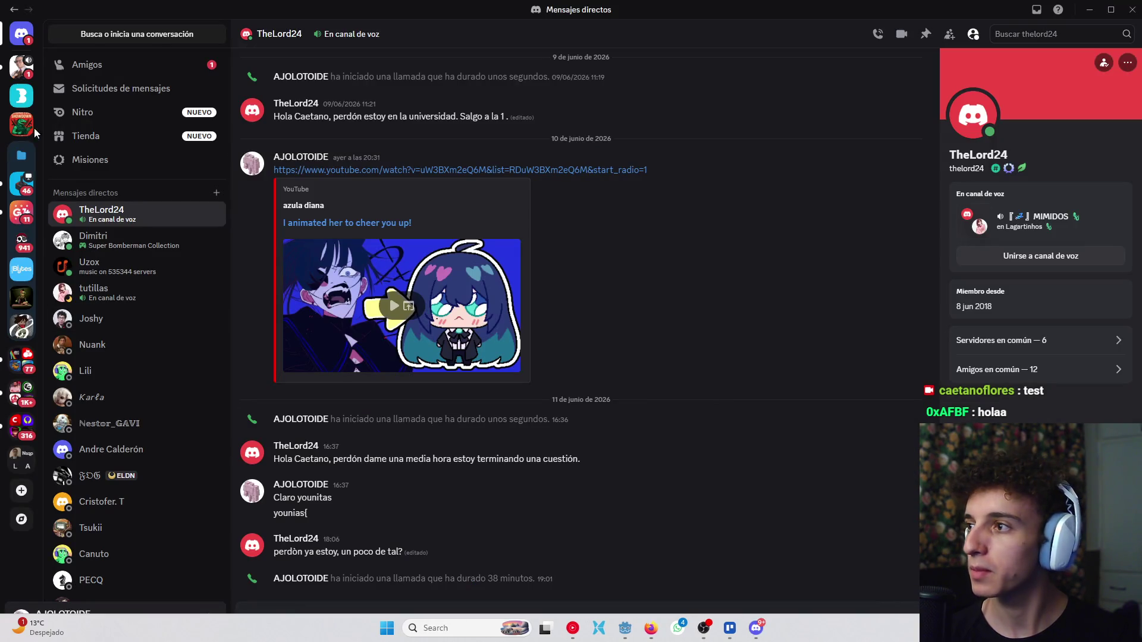
click(18, 67)
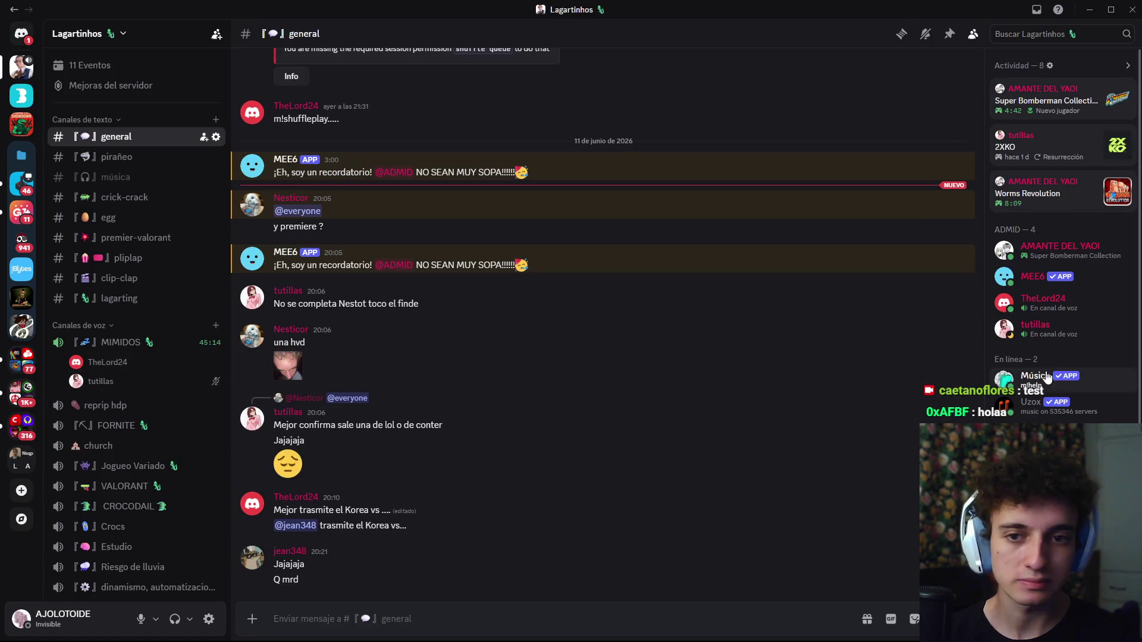
mouse_move(701, 639)
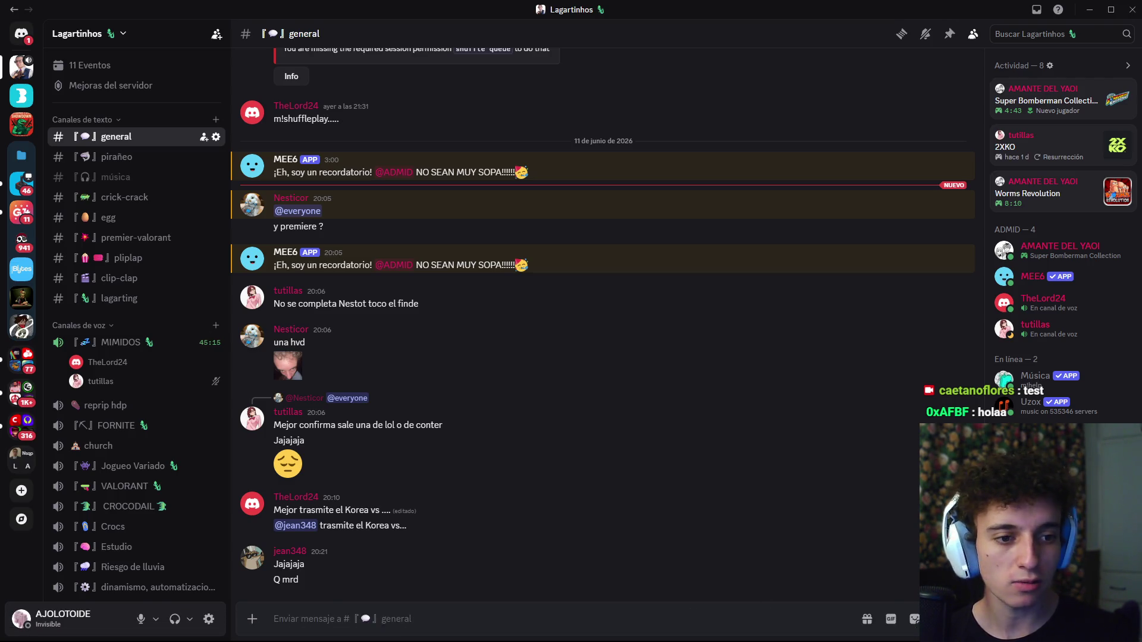
click(1089, 10)
drag(740, 322, 740, 323)
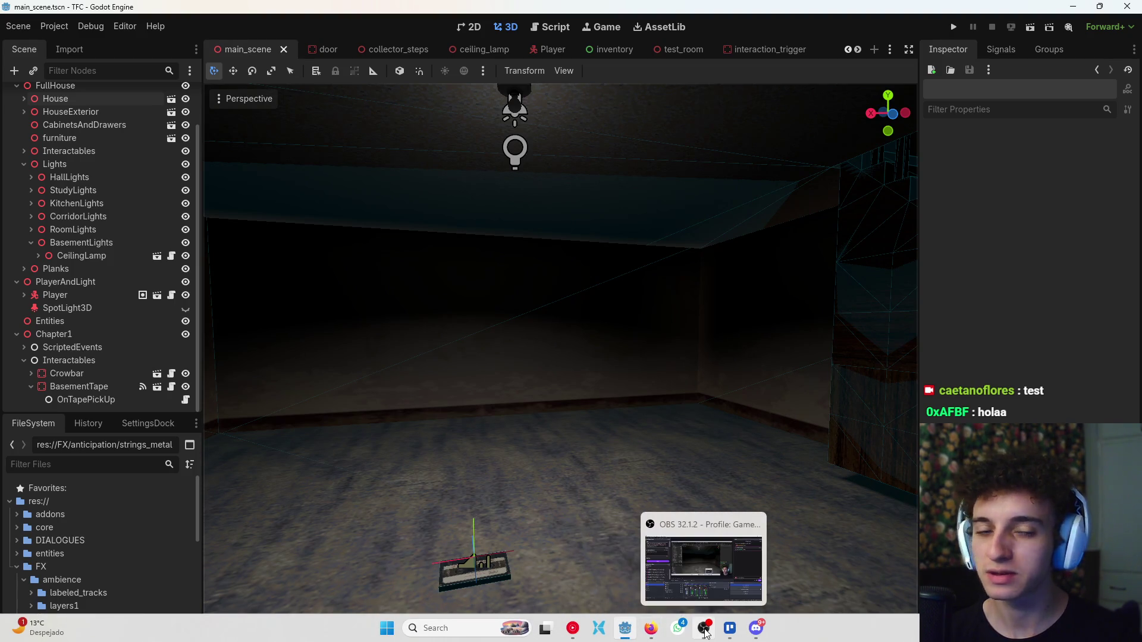
click(705, 633)
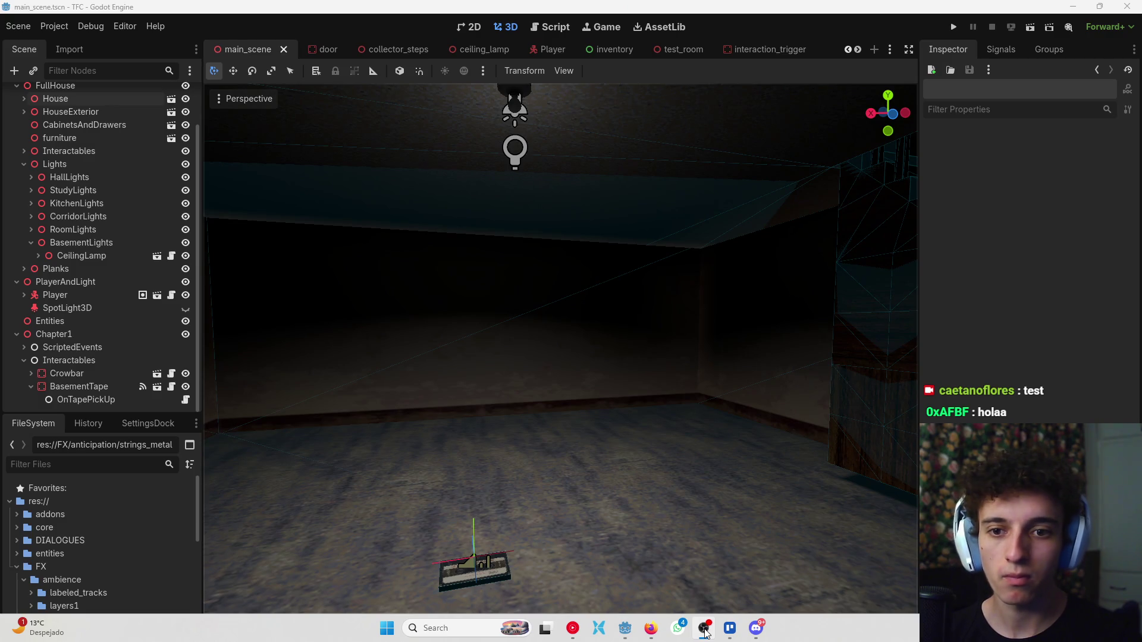
click(651, 629)
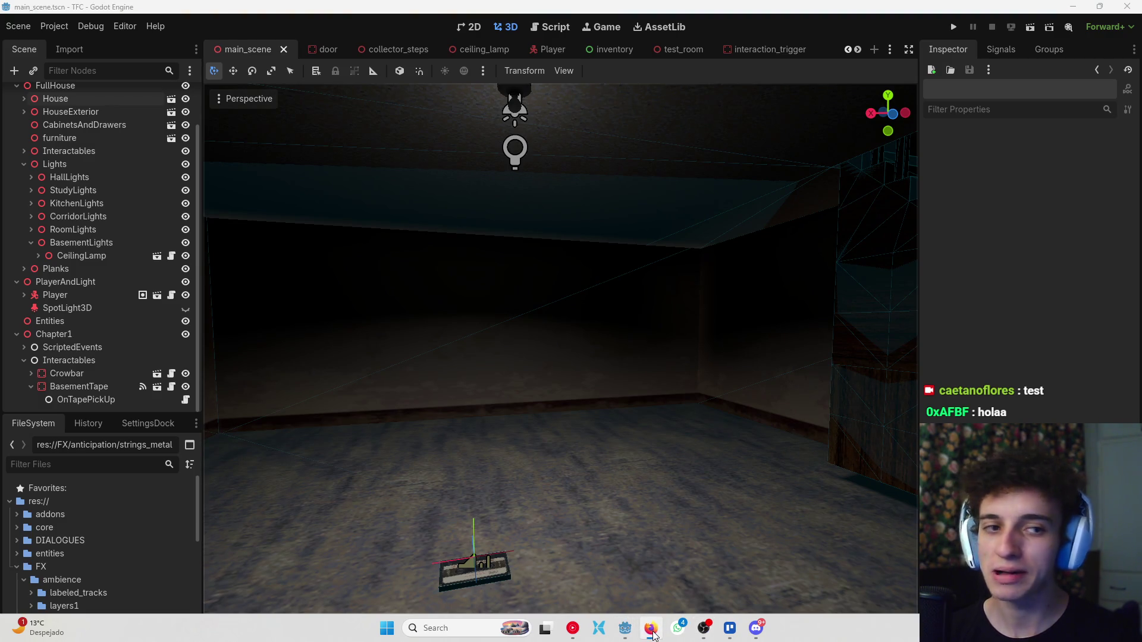
click(754, 625)
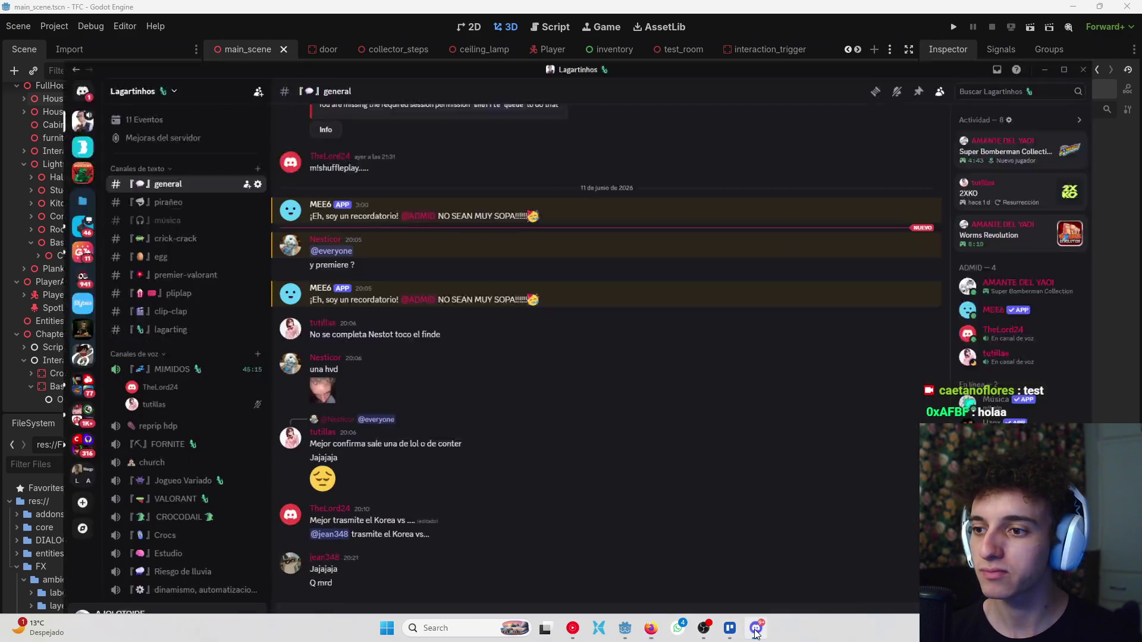
click(119, 343)
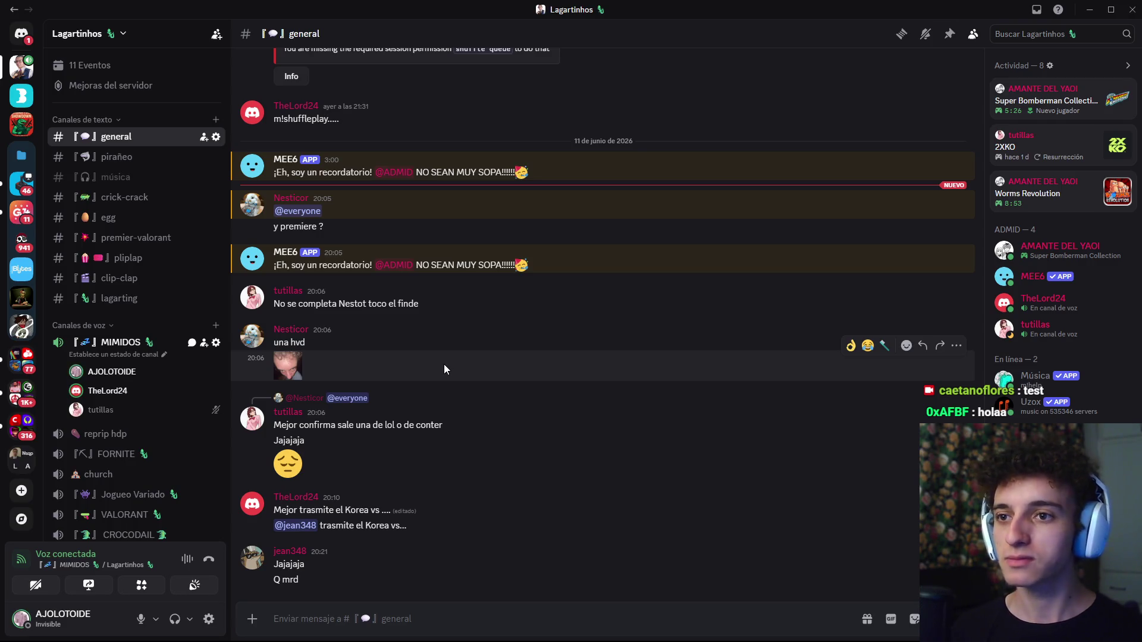
click(1090, 10)
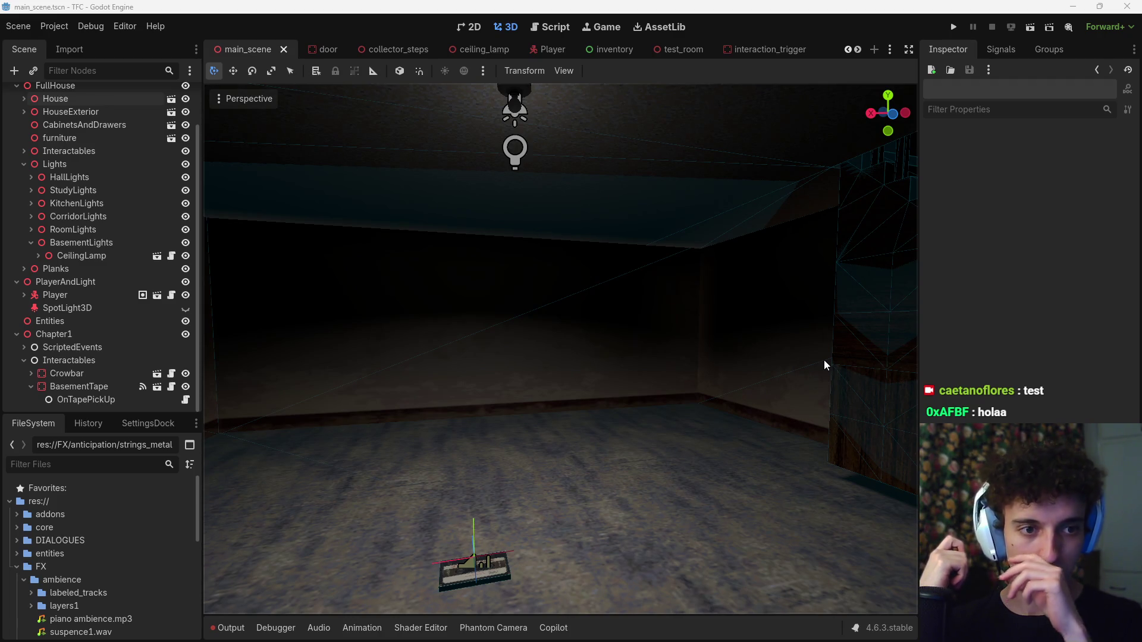
mouse_move(674, 639)
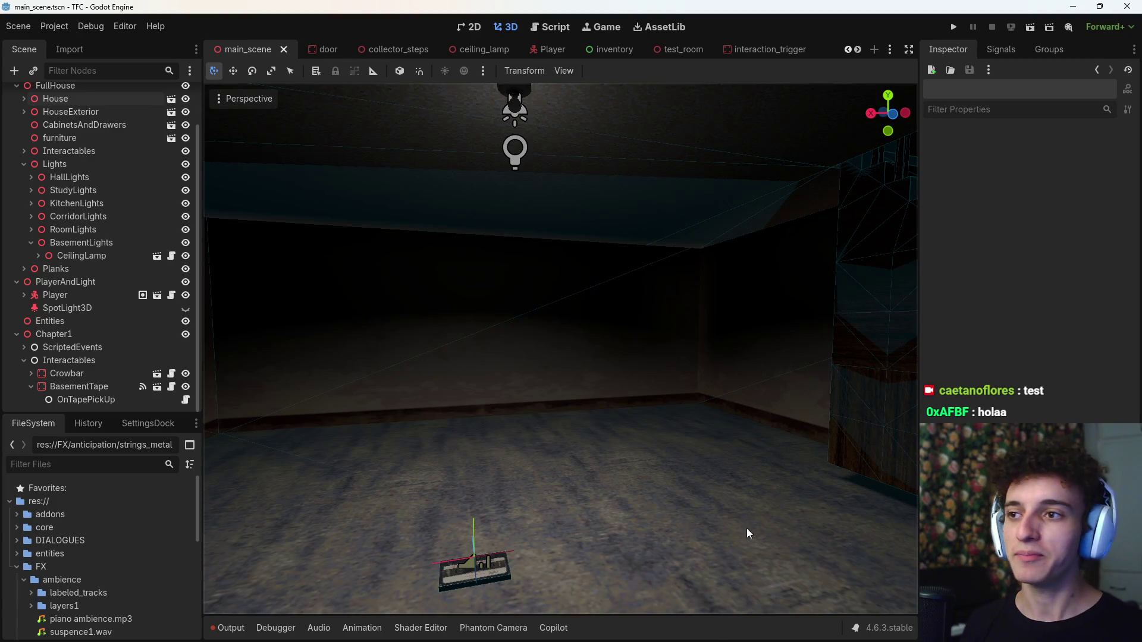
mouse_move(711, 638)
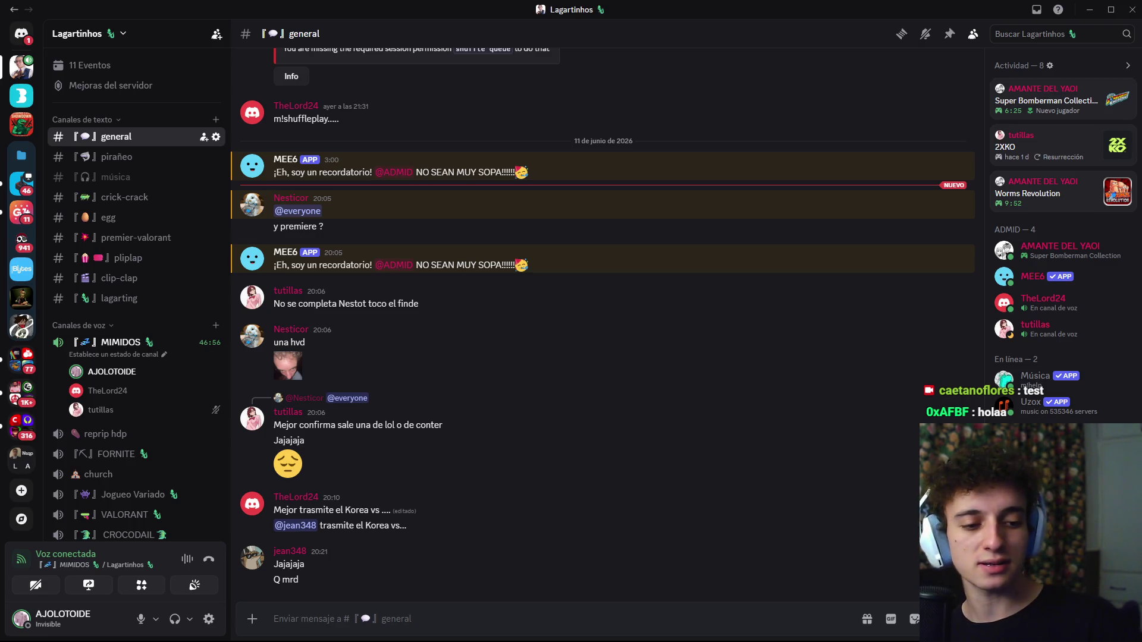
Minimize Discord and turn Godot's 3D view toward the basement's back wall.
click(1090, 10)
drag(737, 377, 654, 374)
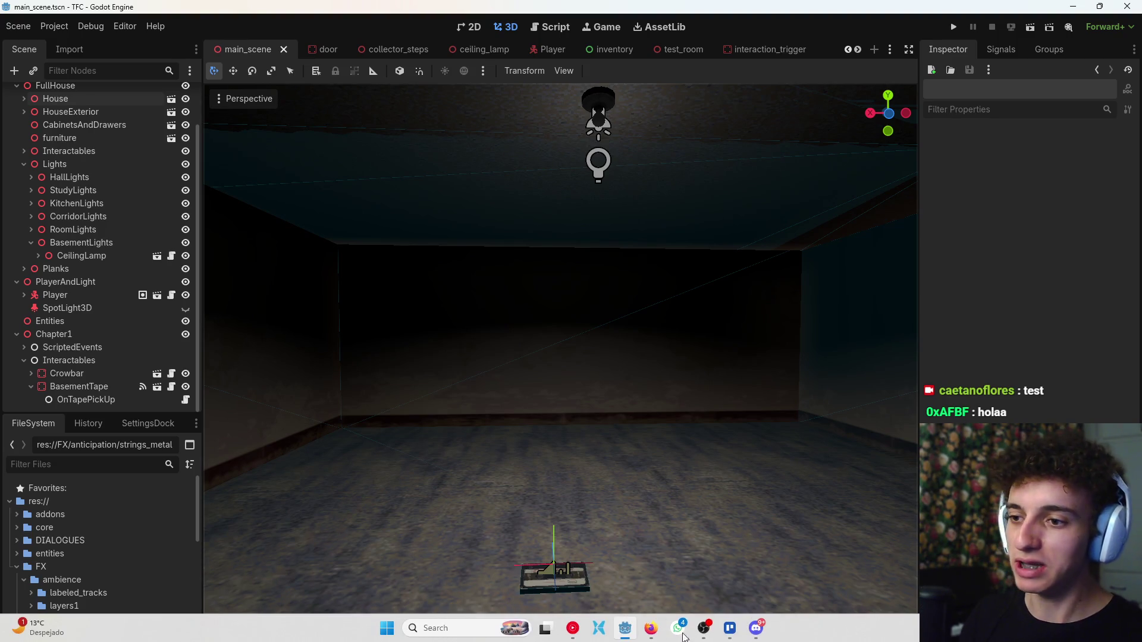
Bring Discord's Lagartinhos #general channel to the front from the taskbar.
click(756, 628)
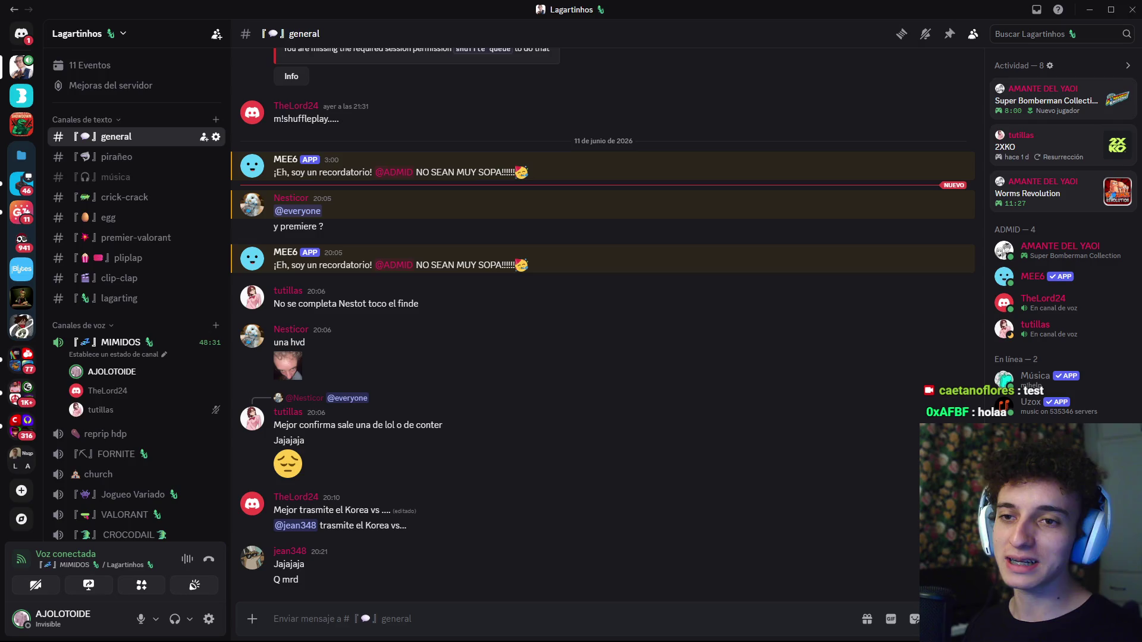
Cycle through the Alt+Tab window list to return to the Godot main_scene editor.
key(alt+Tab)
key(Tab)
key(alt+Tab)
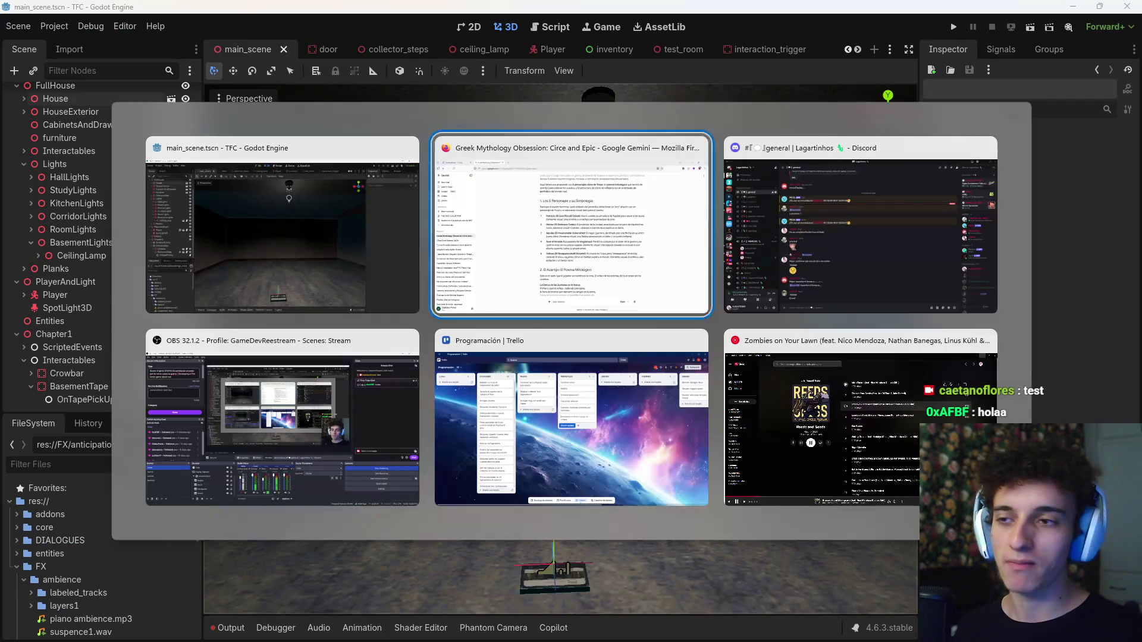
key(Tab)
key(Tab)
key(Escape)
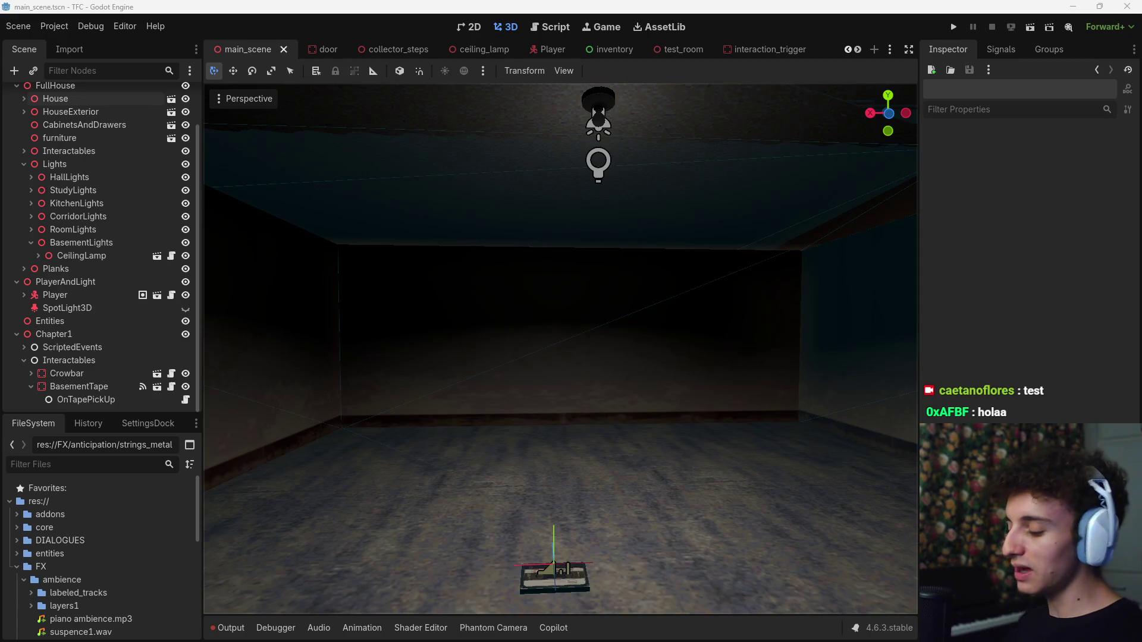
key(alt+Tab)
key(Escape)
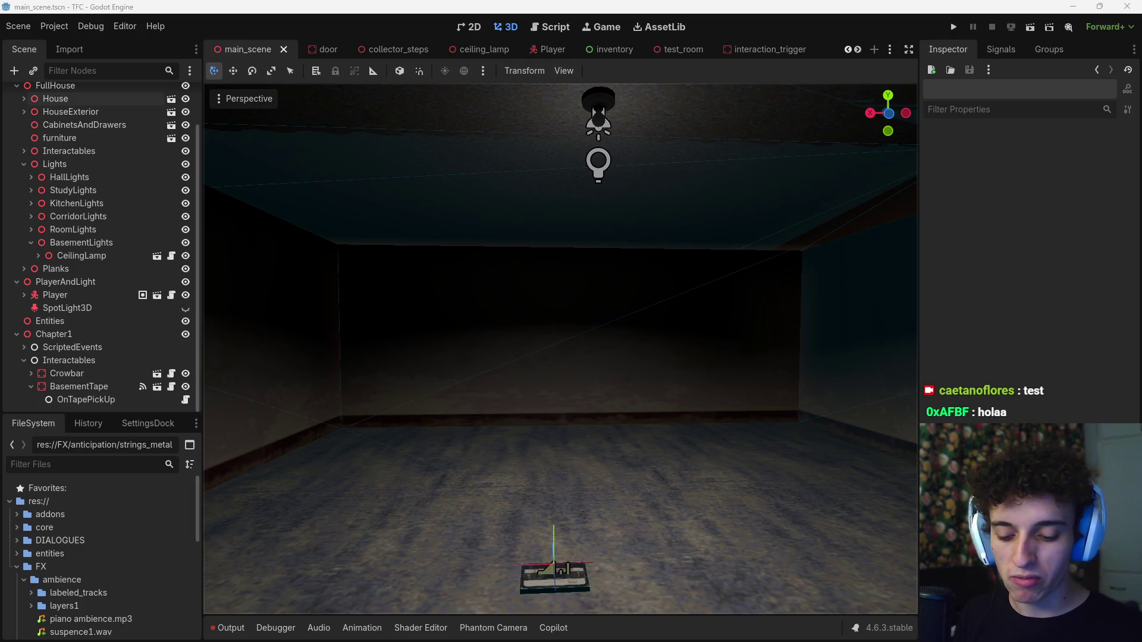
key(alt+Tab)
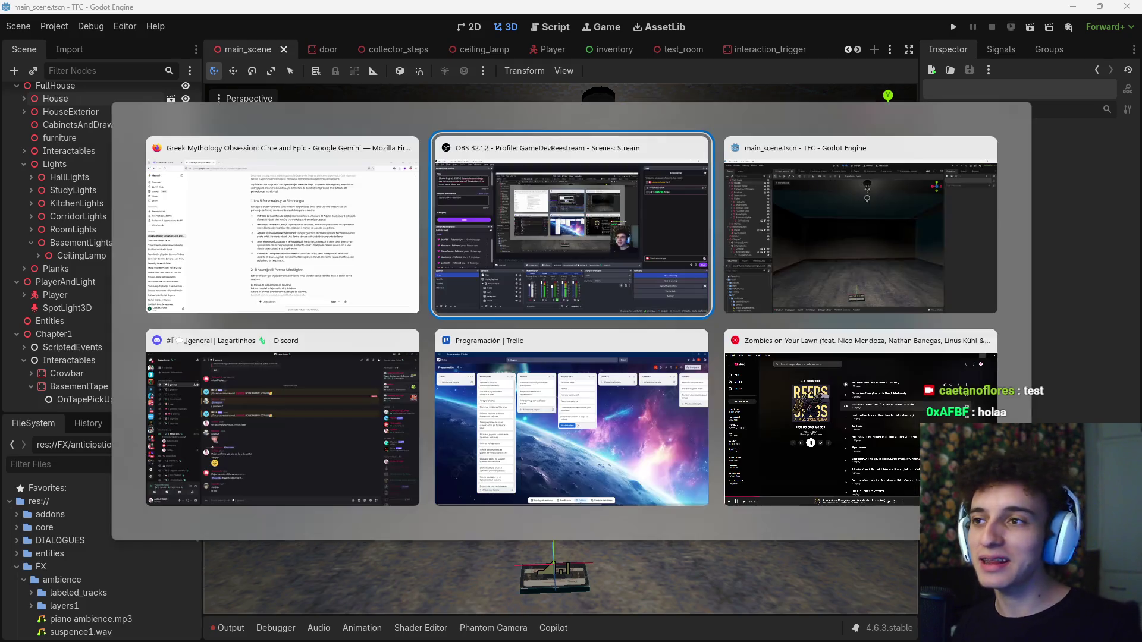
key(Tab)
key(Tab)
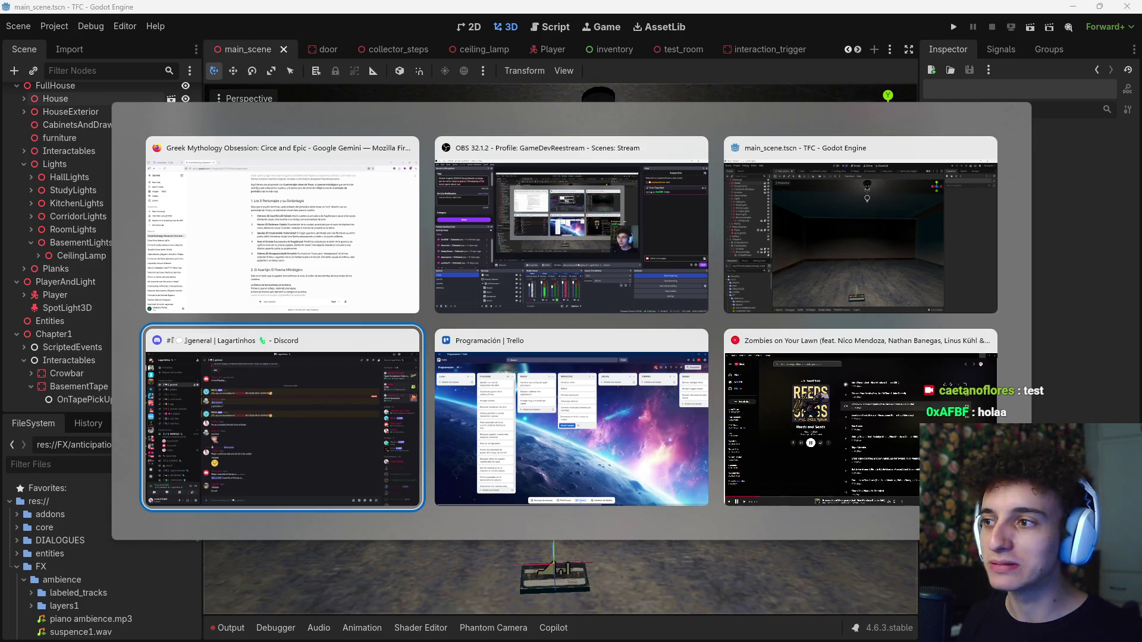
key(alt+Tab)
key(Tab)
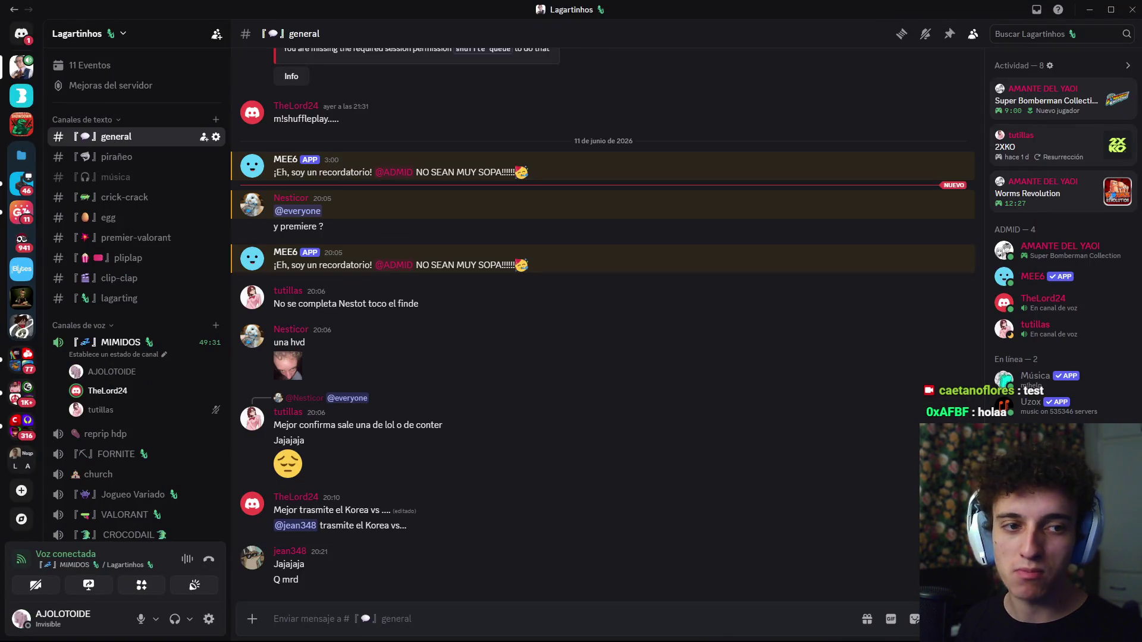
key(alt+Tab)
key(Tab)
key(Tab)
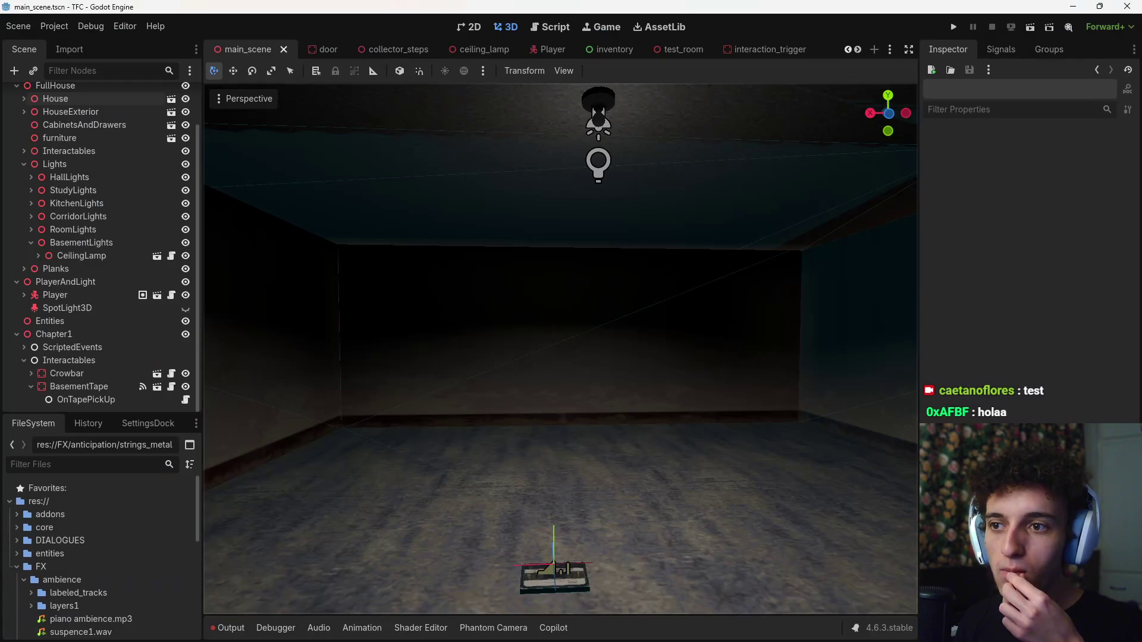
key(alt+Tab)
key(Tab)
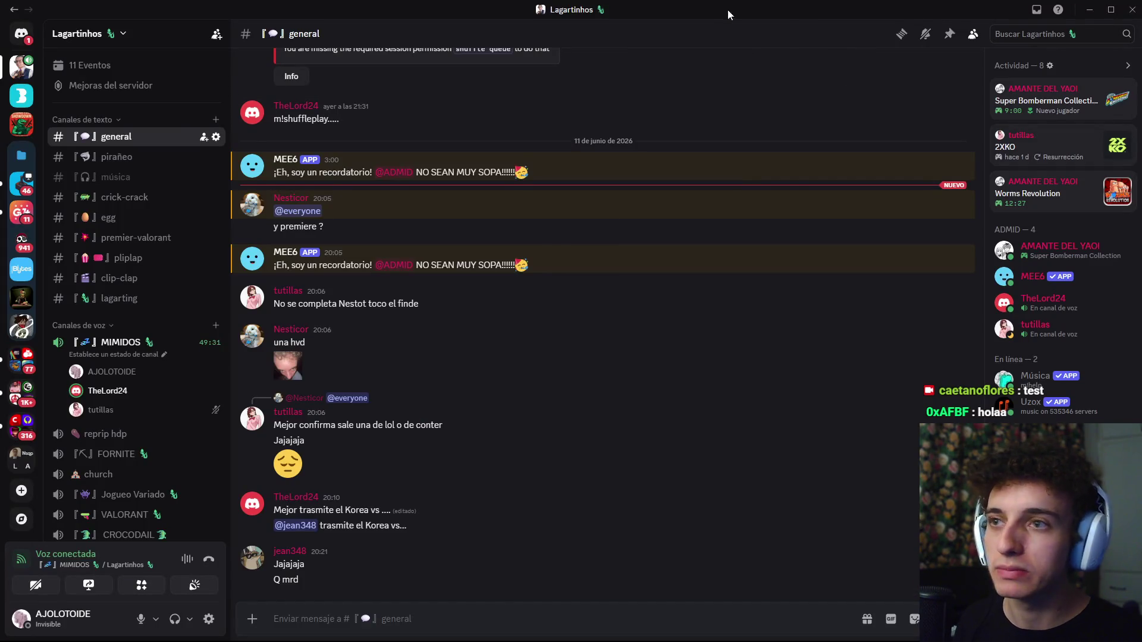
key(alt+Tab)
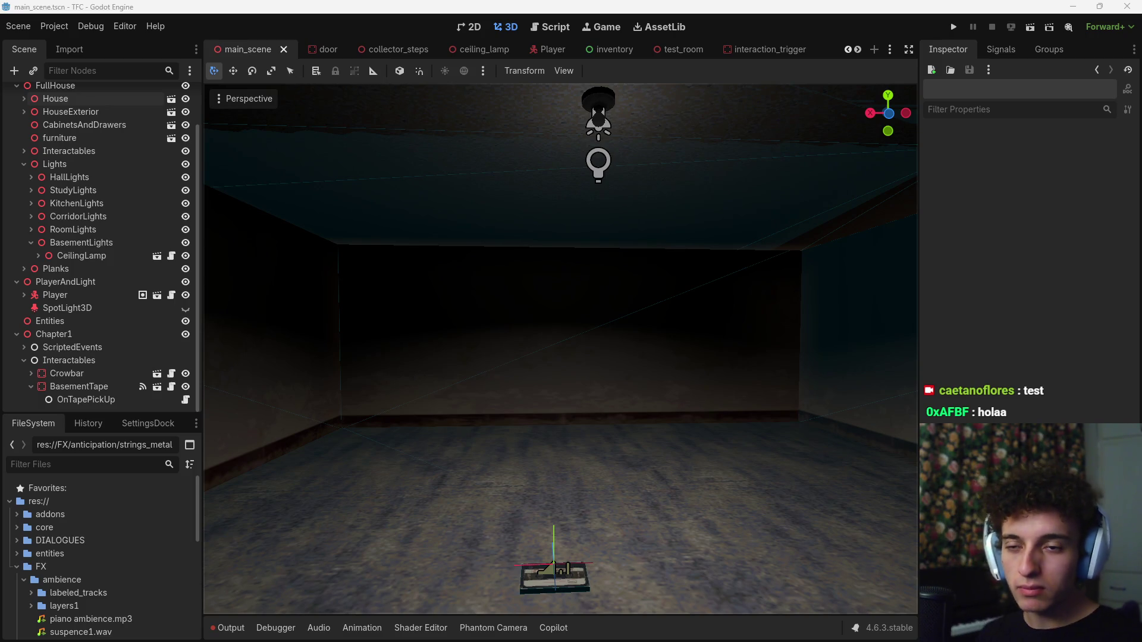
key(alt+Tab)
key(alt+Tab)
key(alt+Tab)
key(alt+Tab)
key(alt+Tab)
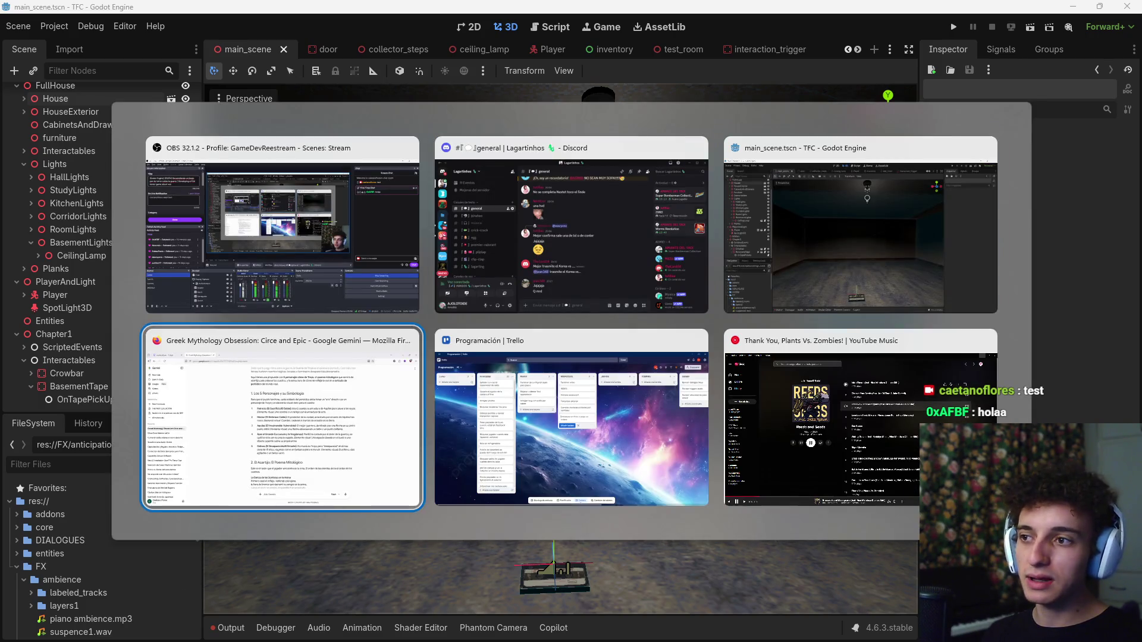
key(Escape)
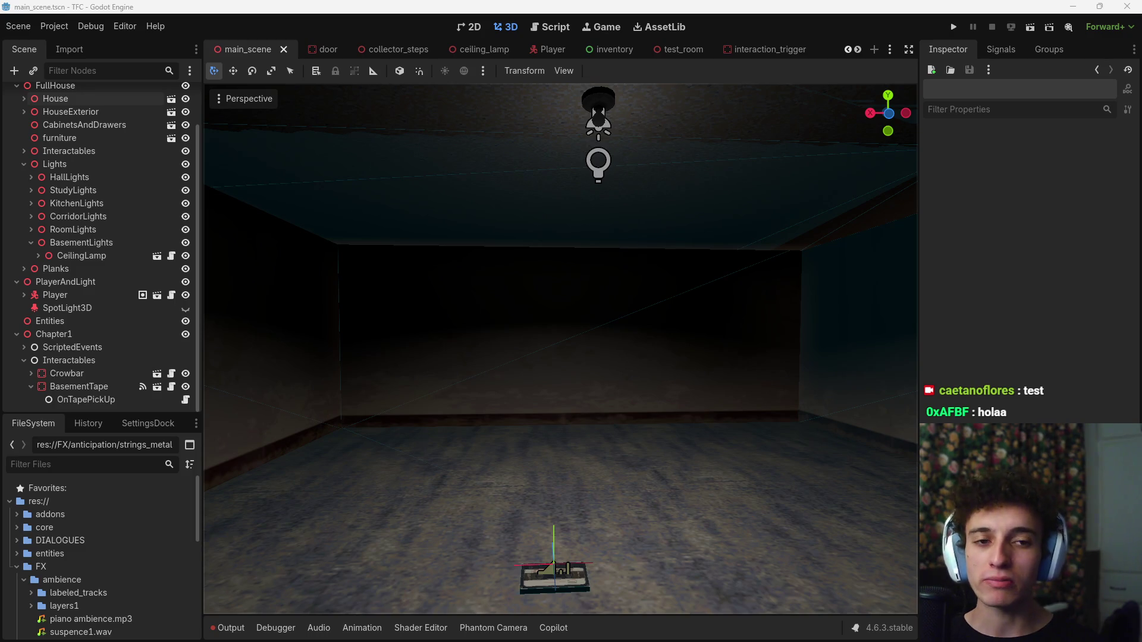
mouse_move(648, 640)
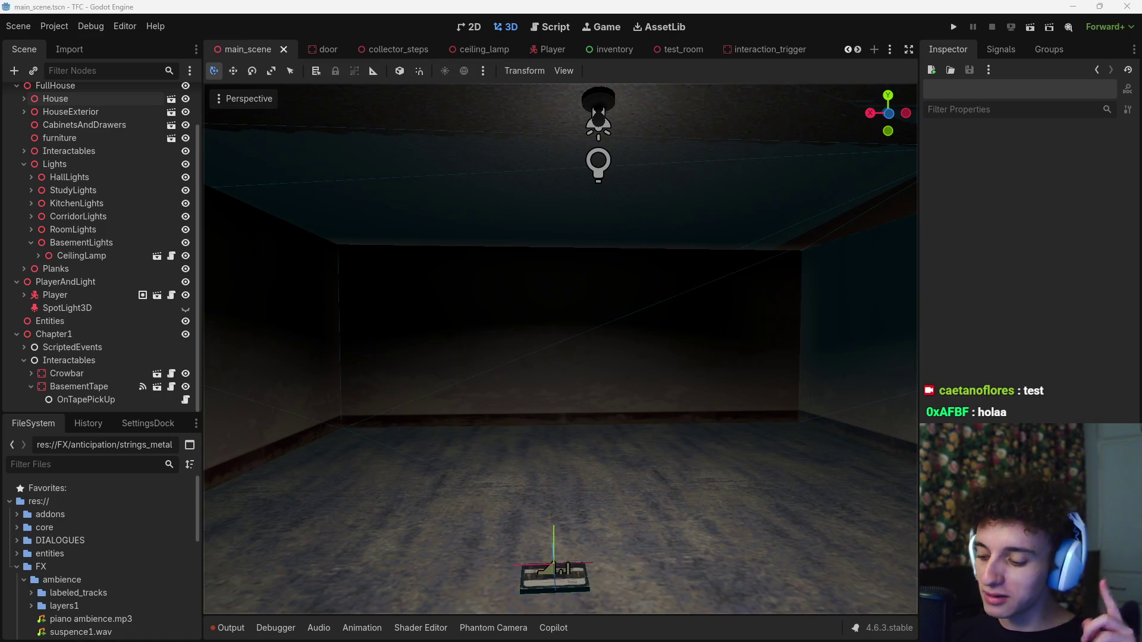
key(alt+Tab)
key(alt+Tab)
key(Escape)
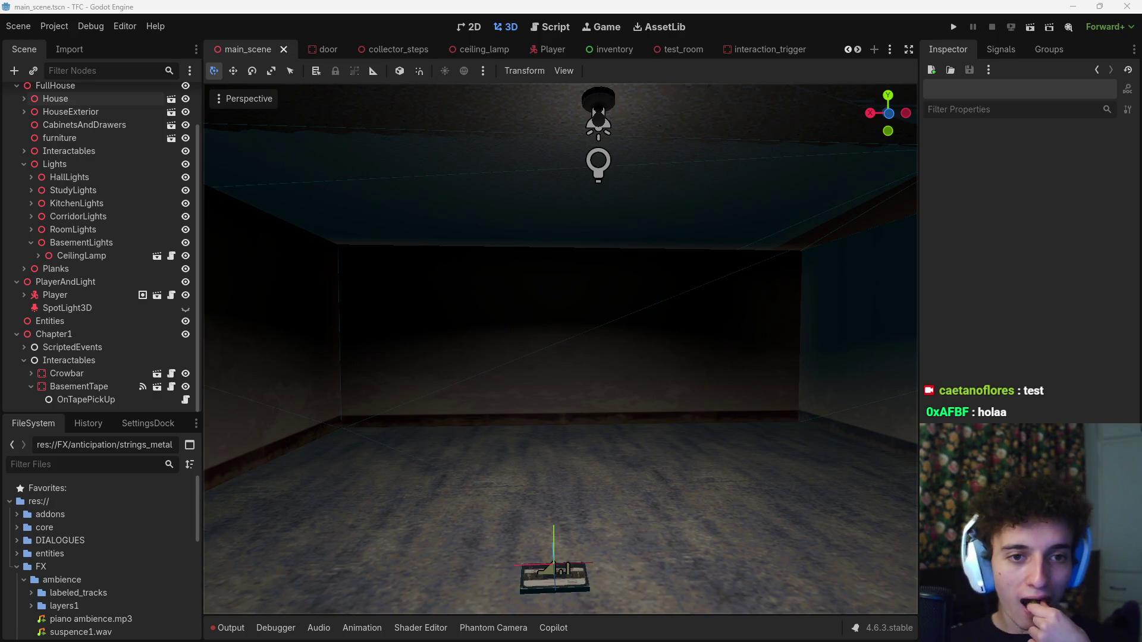
key(alt+Tab)
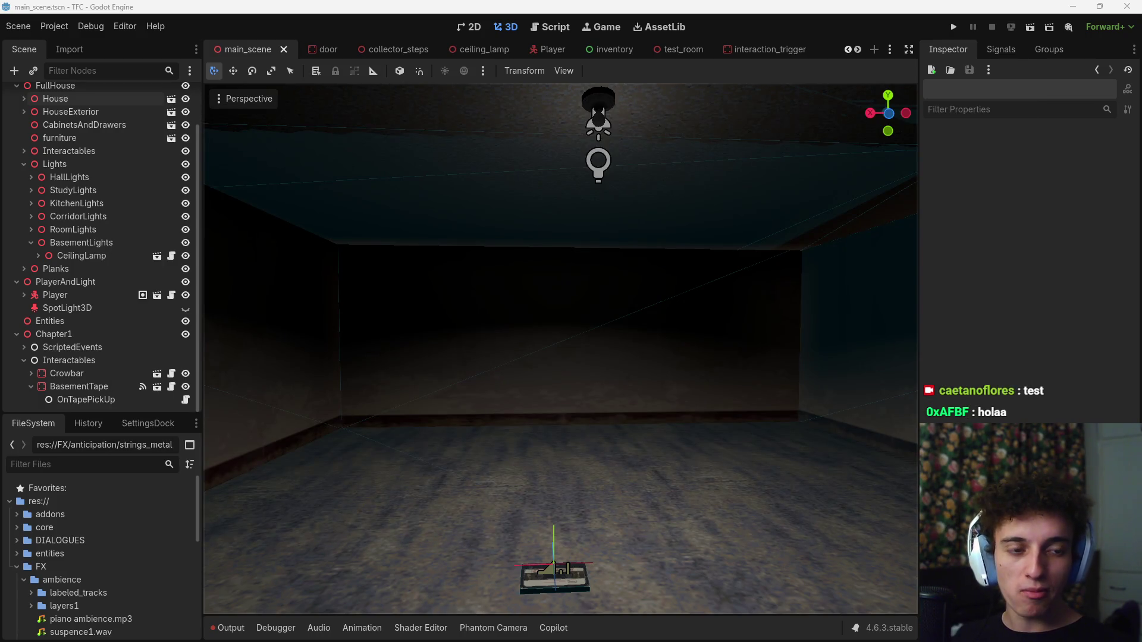
key(alt+Tab)
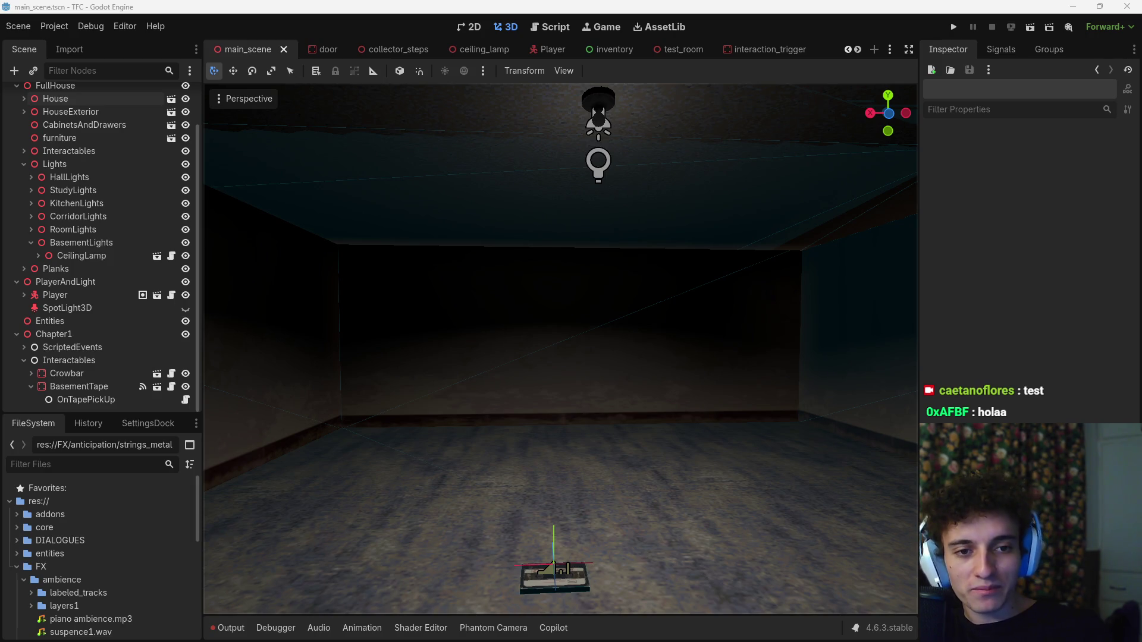
mouse_move(704, 630)
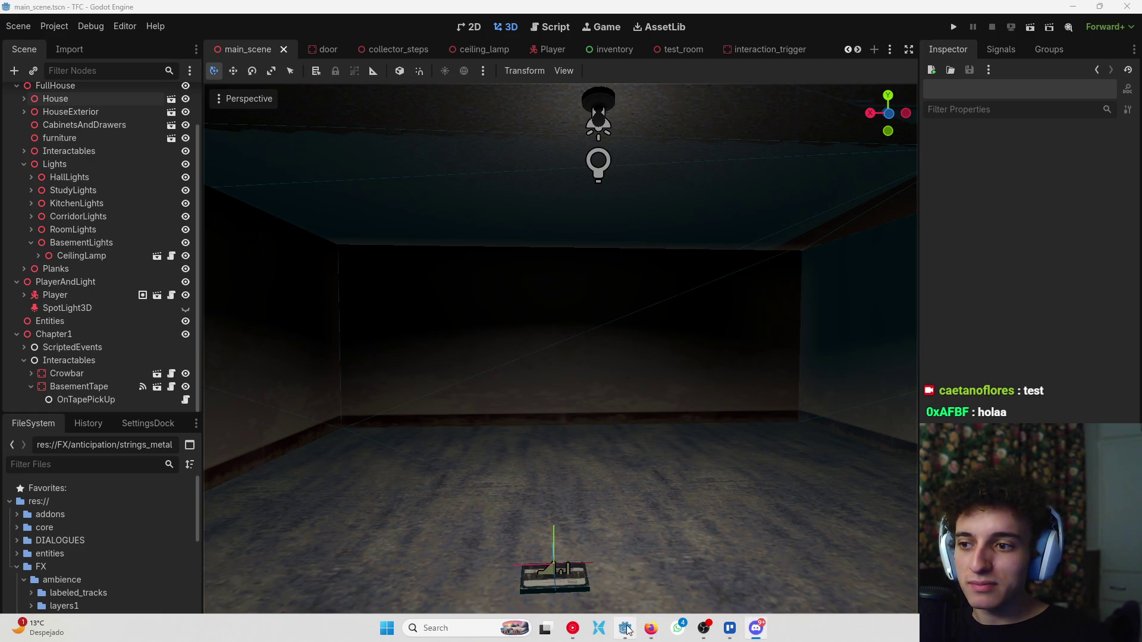
mouse_move(625, 629)
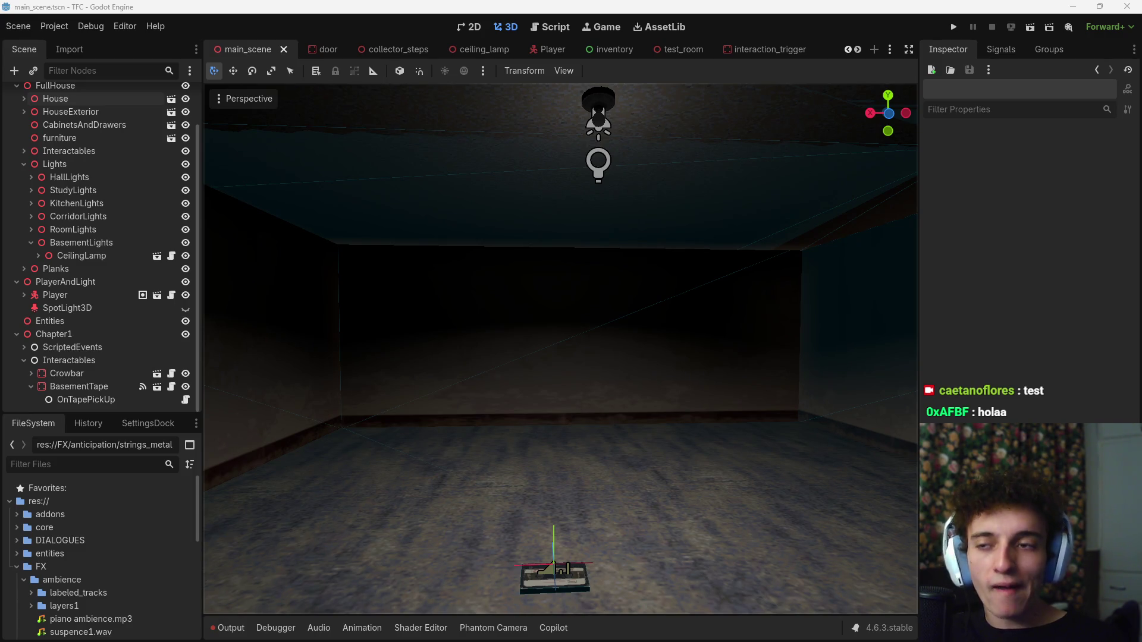
key(alt+Tab)
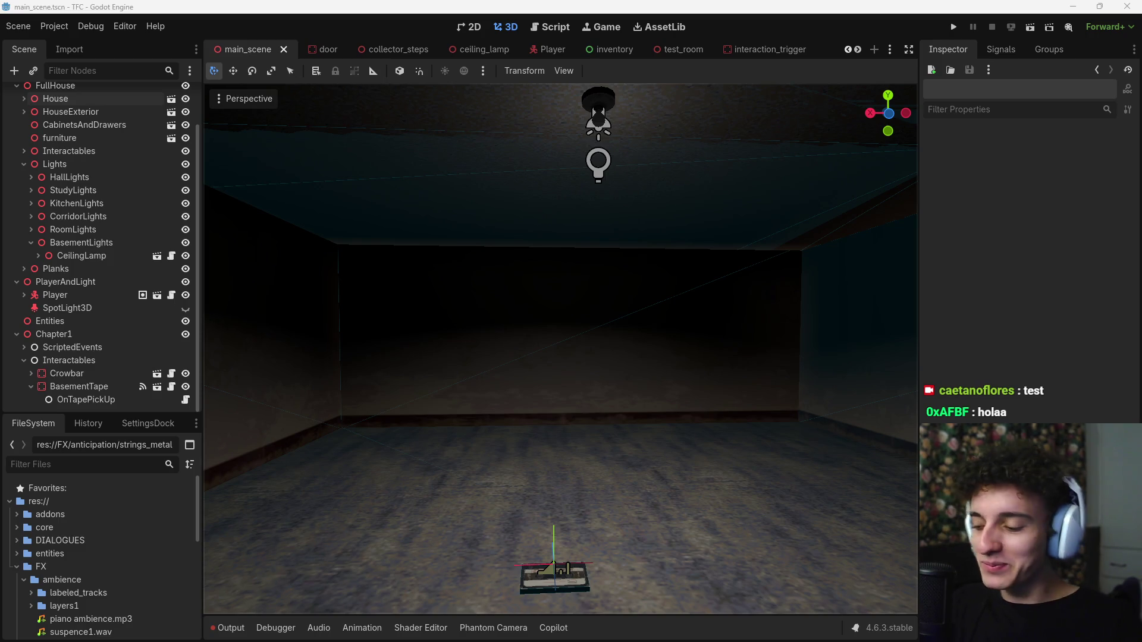
key(alt+Tab)
key(alt+Tab)
key(alt+Tab)
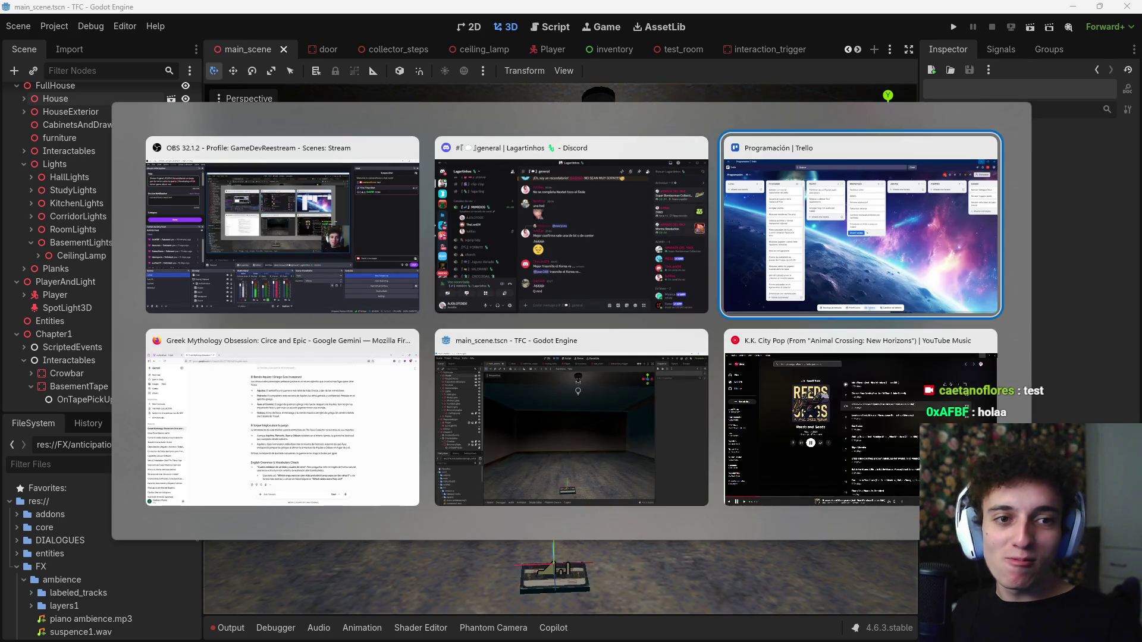
key(alt+Tab)
key(alt+Tab)
key(alt+Tab)
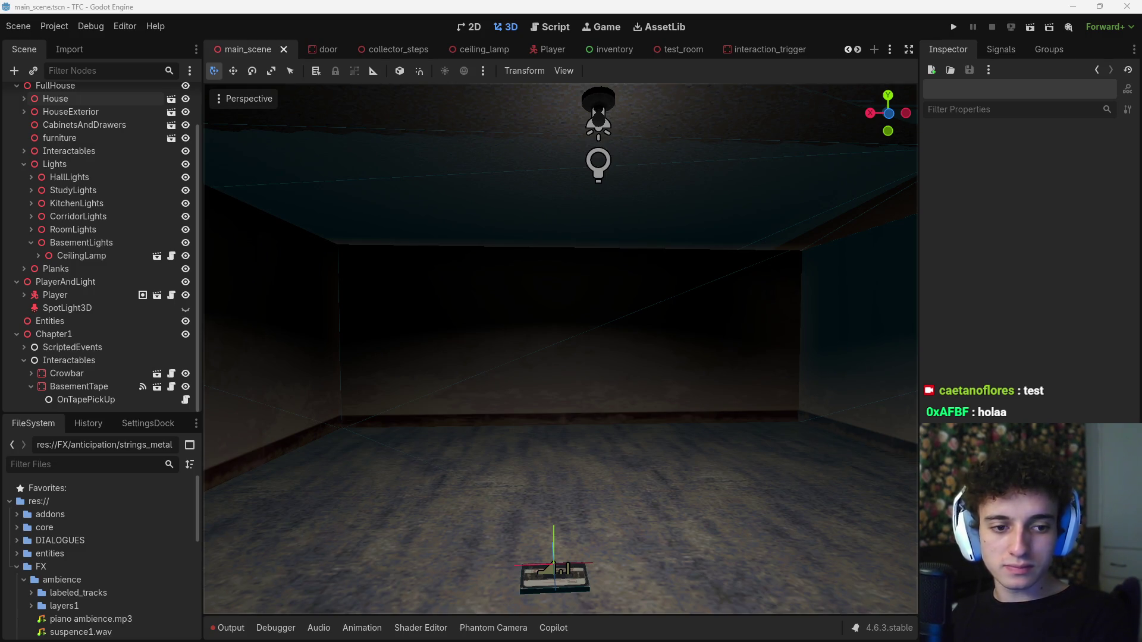
key(alt+Tab)
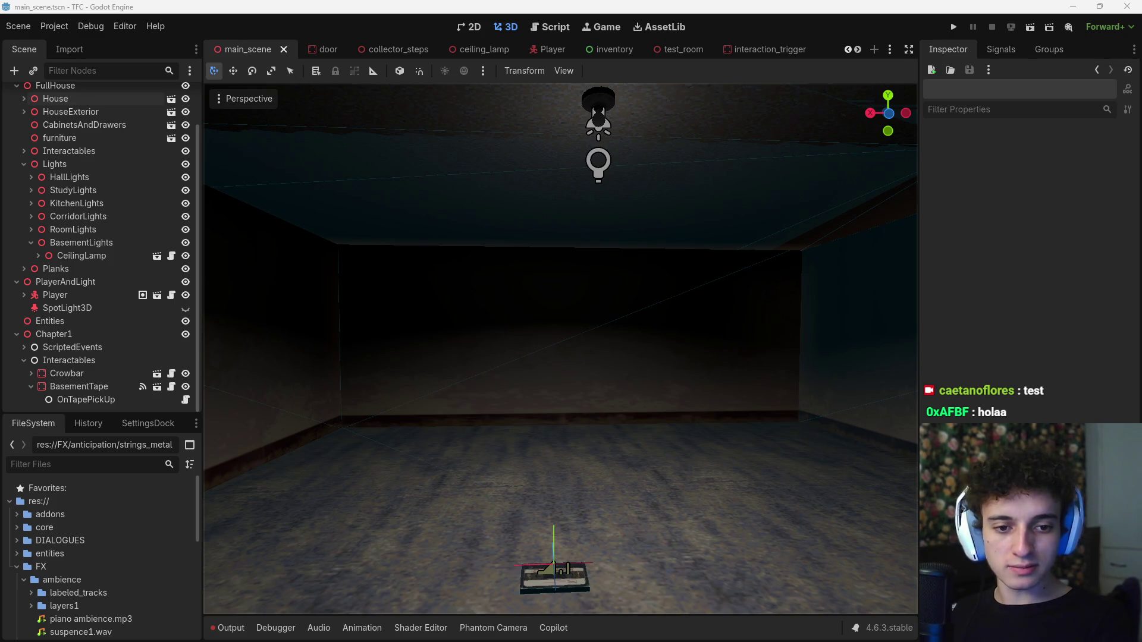
key(alt+Tab)
key(Tab)
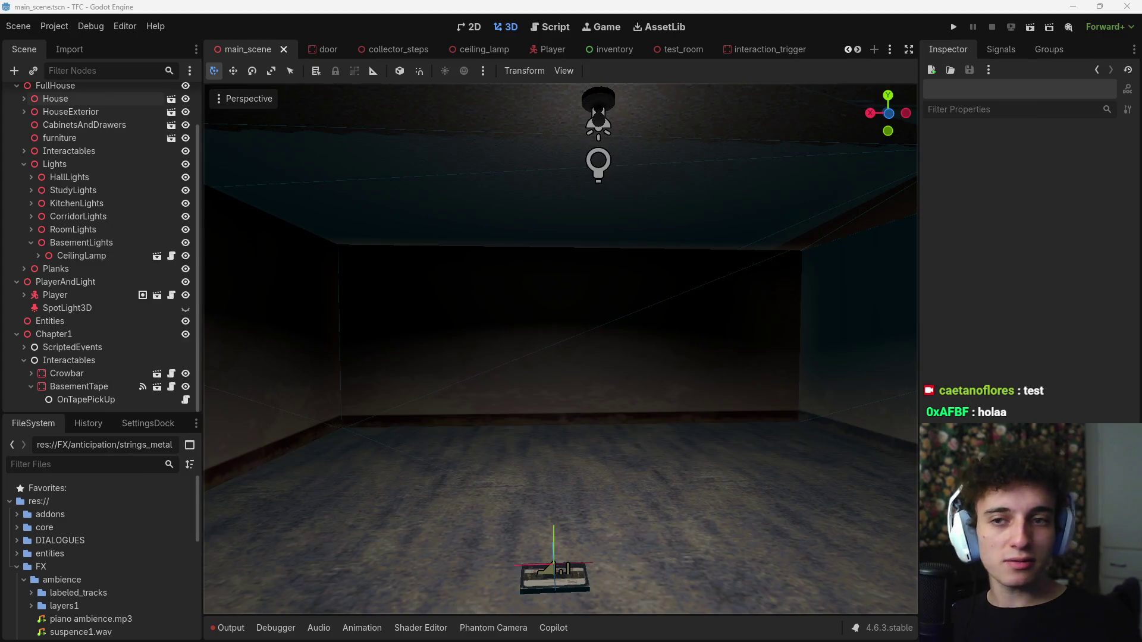
key(alt+Tab)
key(Tab)
key(Tab)
key(Tab)
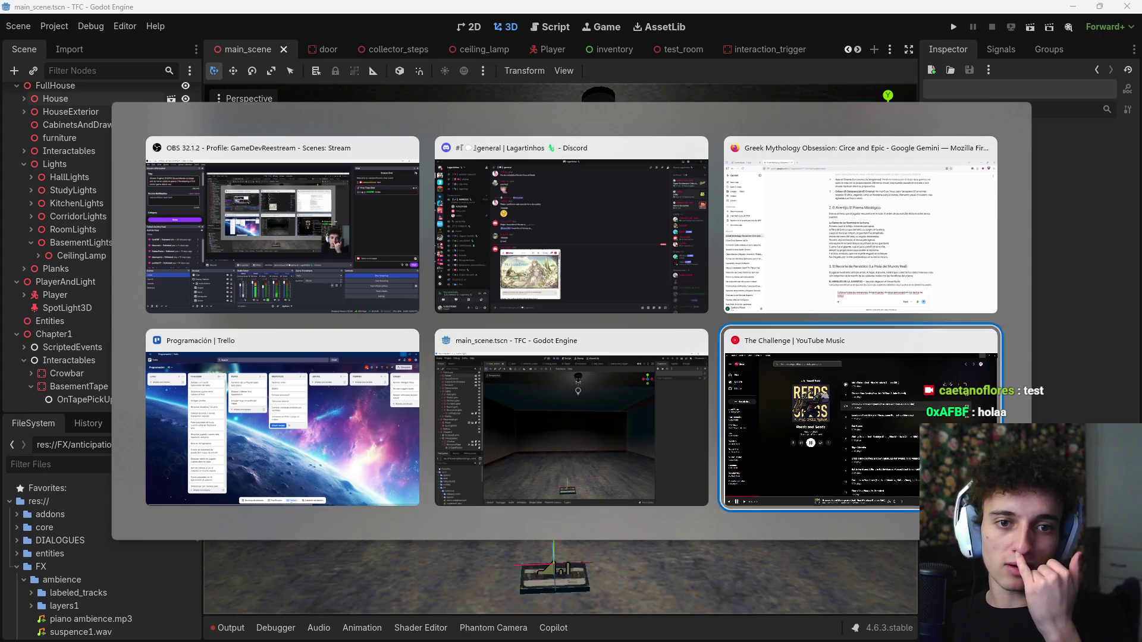
key(Escape)
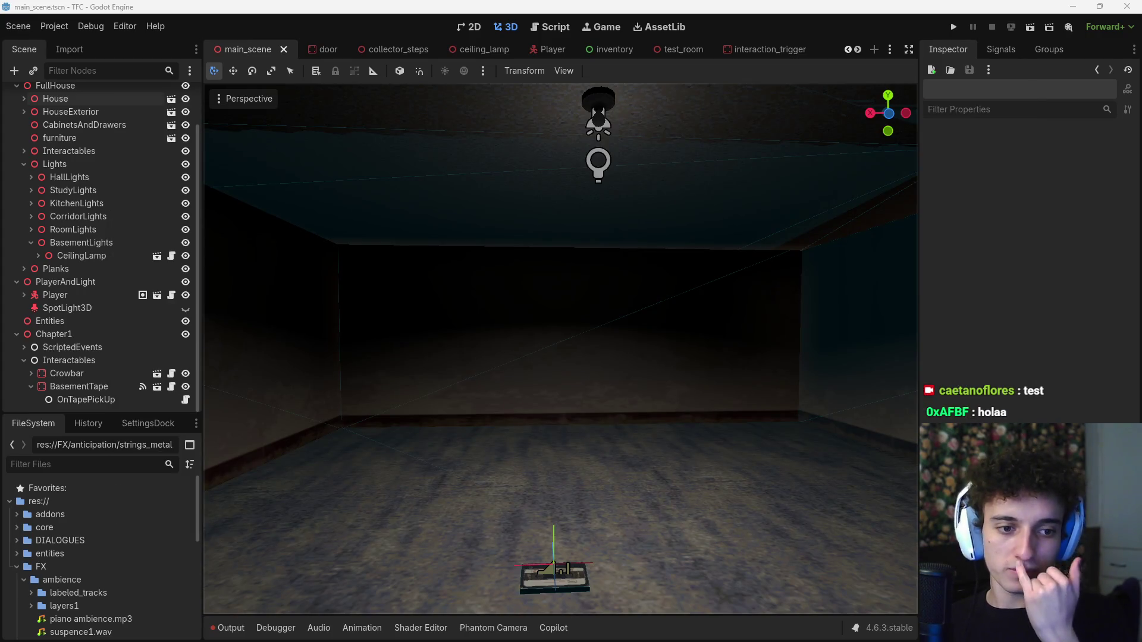
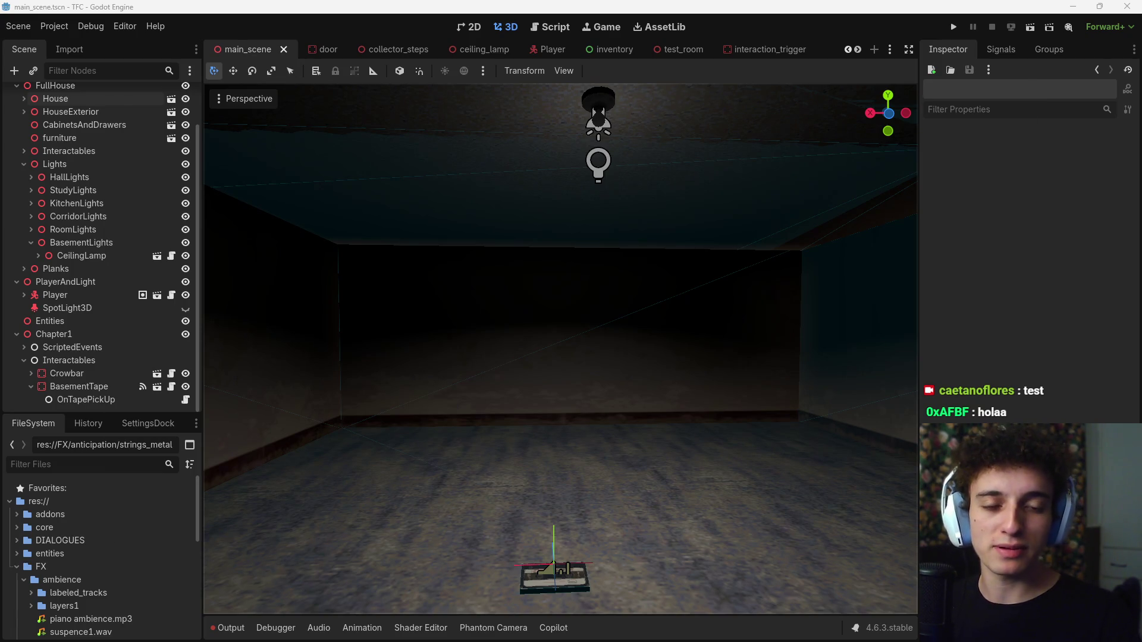
Switch windows to return to main_scene's lit basement with its desk, chair, lamps and painting.
key(alt+Tab)
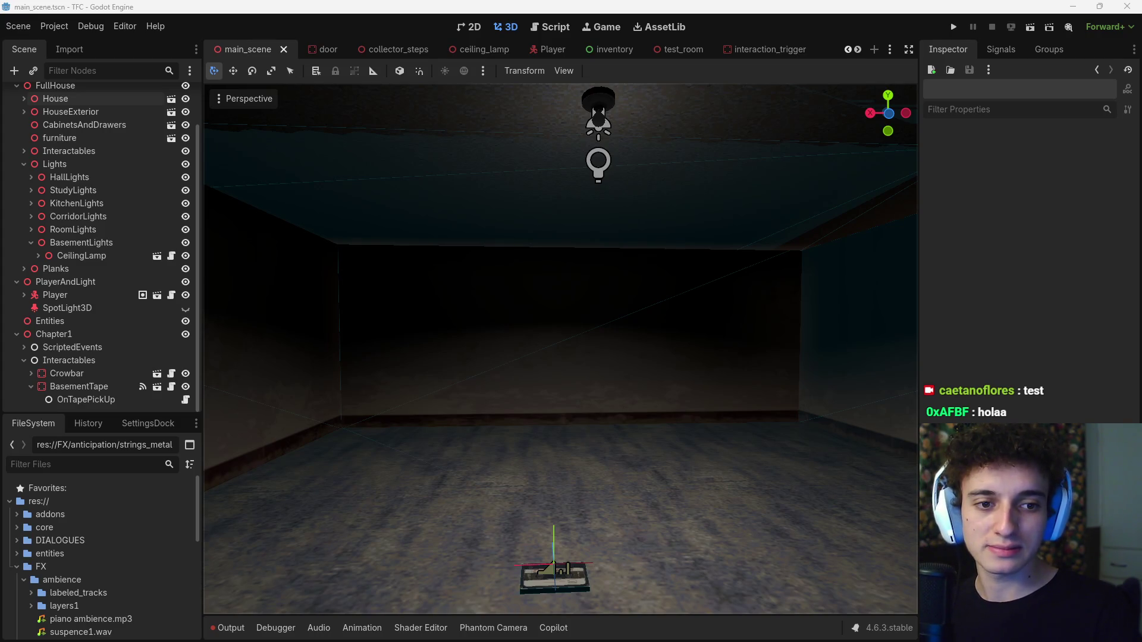
key(alt+Tab)
key(alt+Tab)
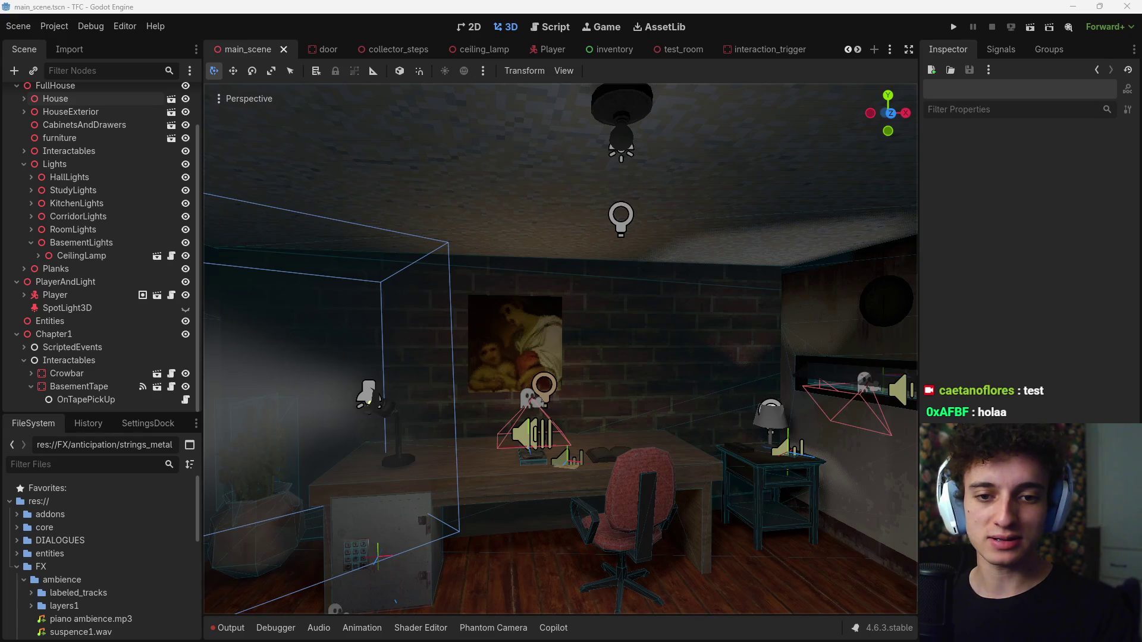
Toggle the Windows Start menu several times and scroll through its list.
key(super)
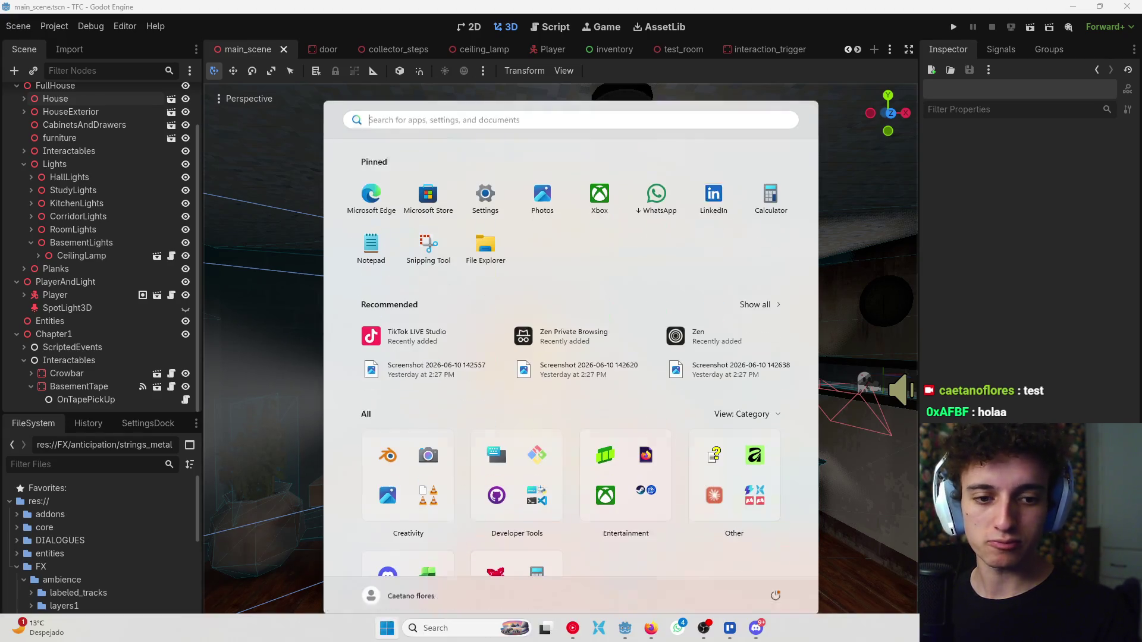
key(super)
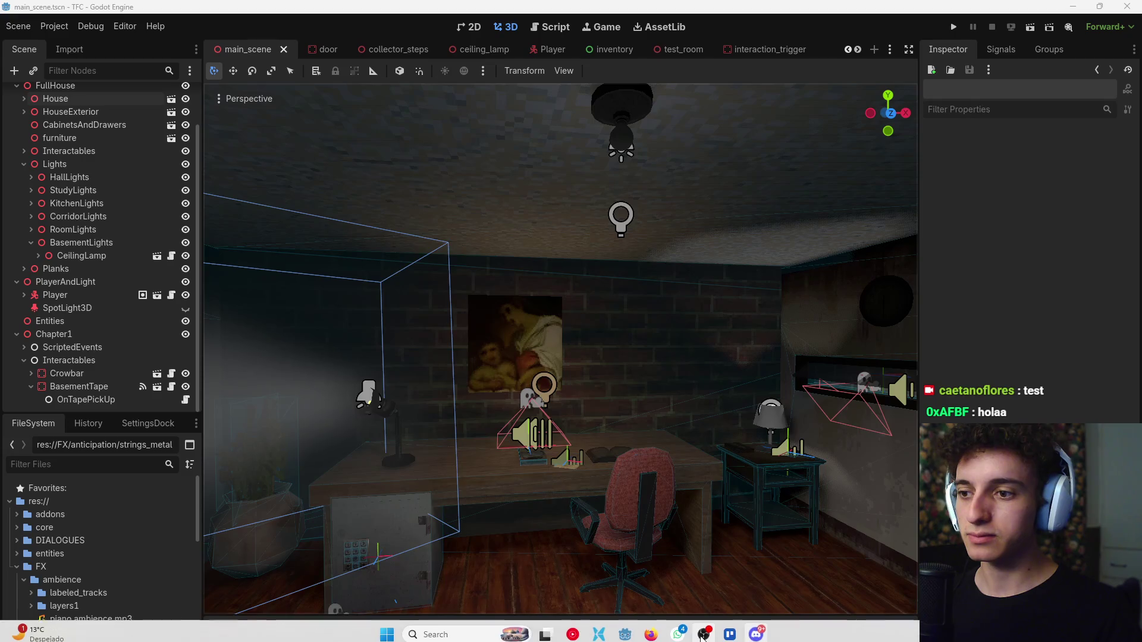
key(super)
mouse_move(702, 630)
key(super)
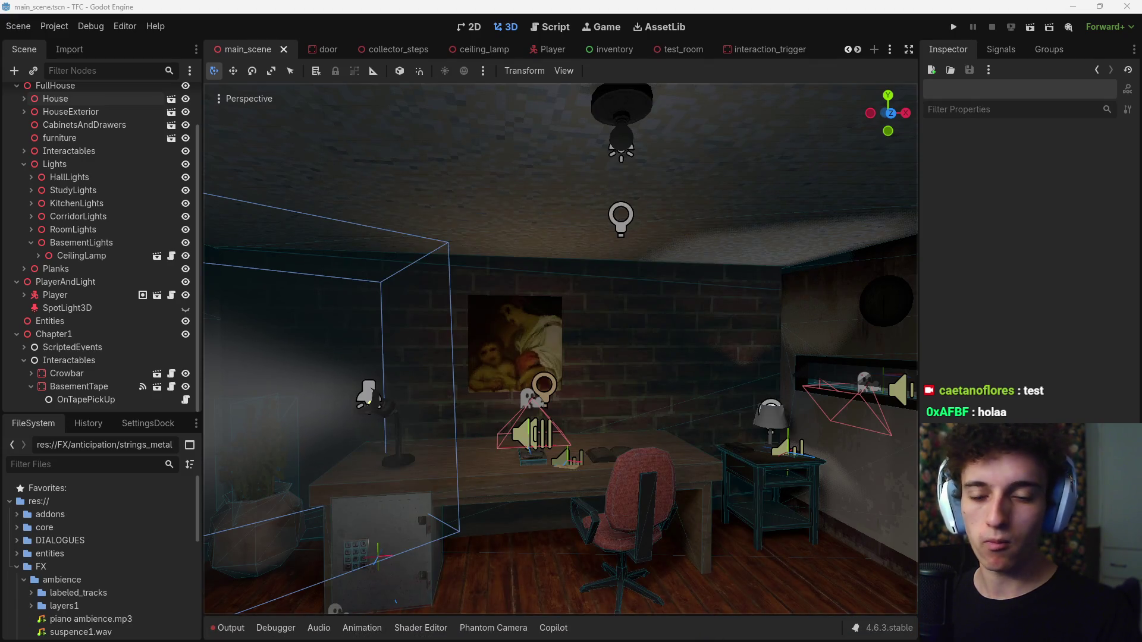
key(super)
key(super)
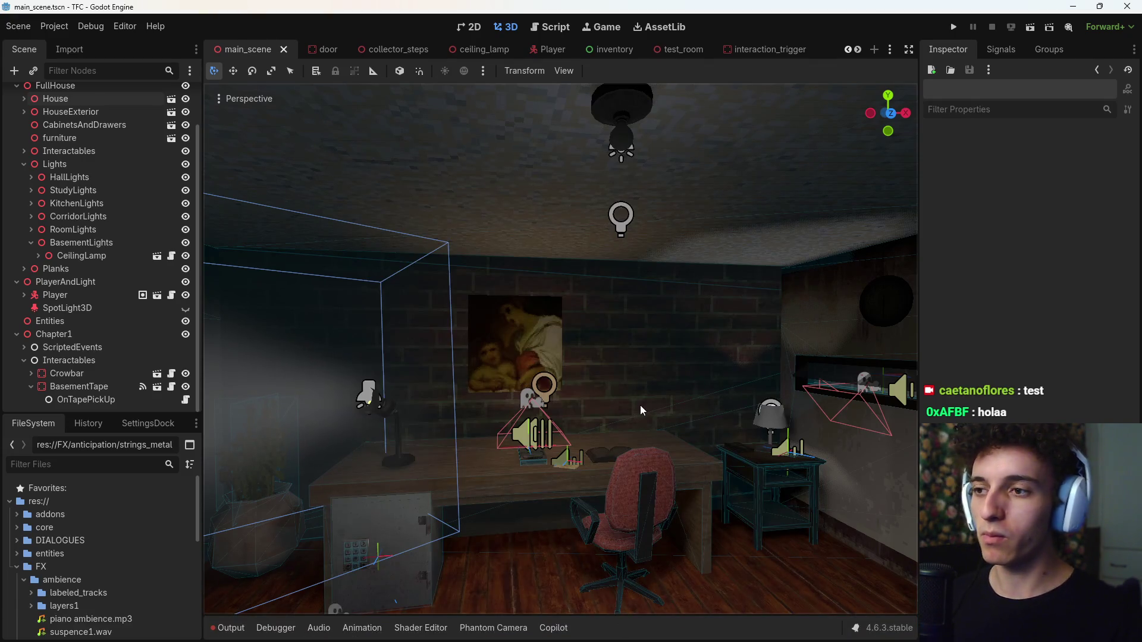
scroll(635, 397, down, 4)
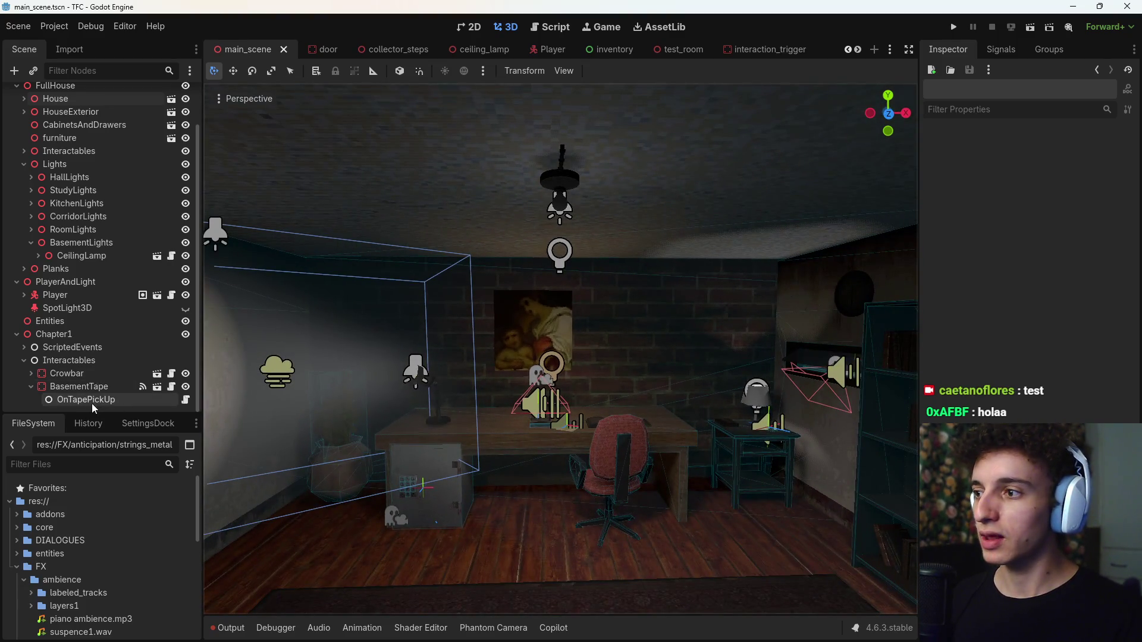
Search 'afi', then minimize the Edge window of Bing results it opened.
key(super)
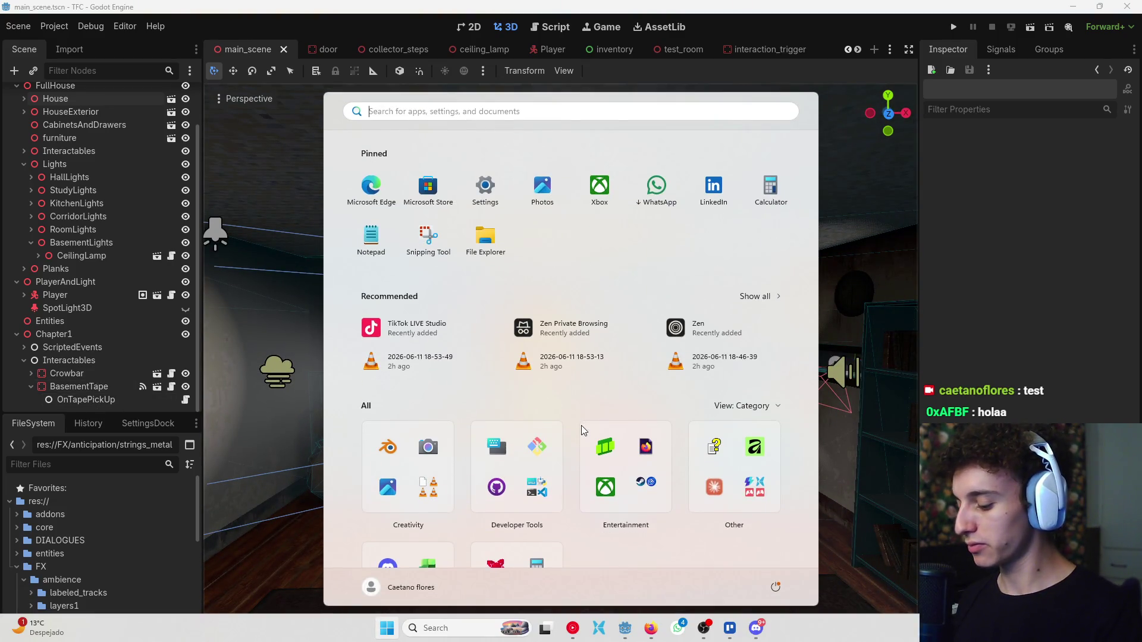
text(afi)
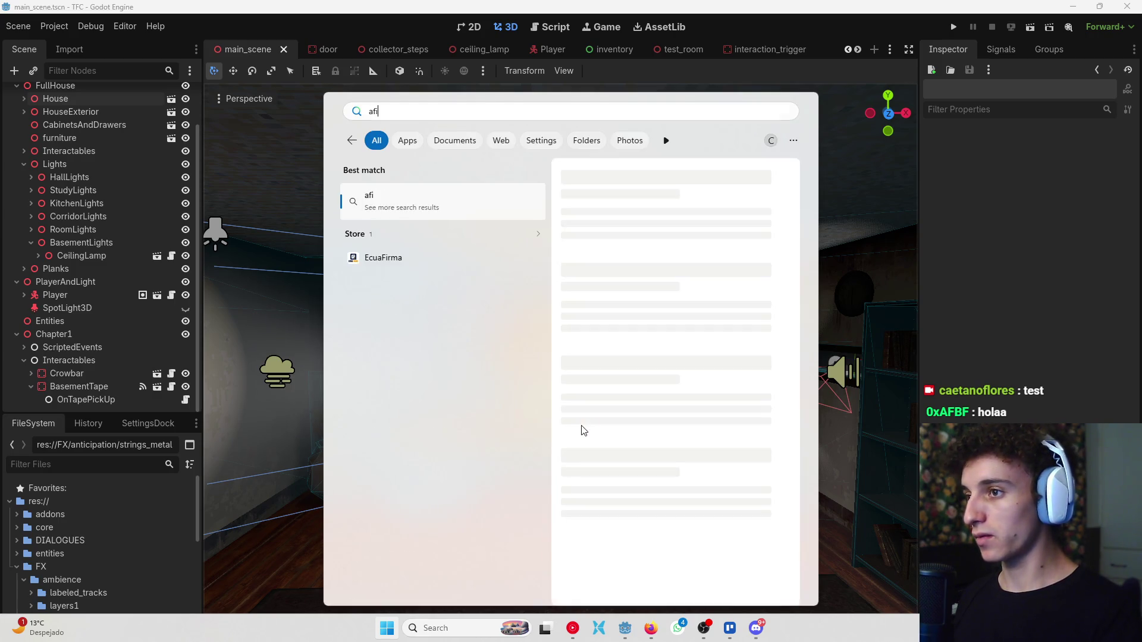
key(Return)
click(1066, 26)
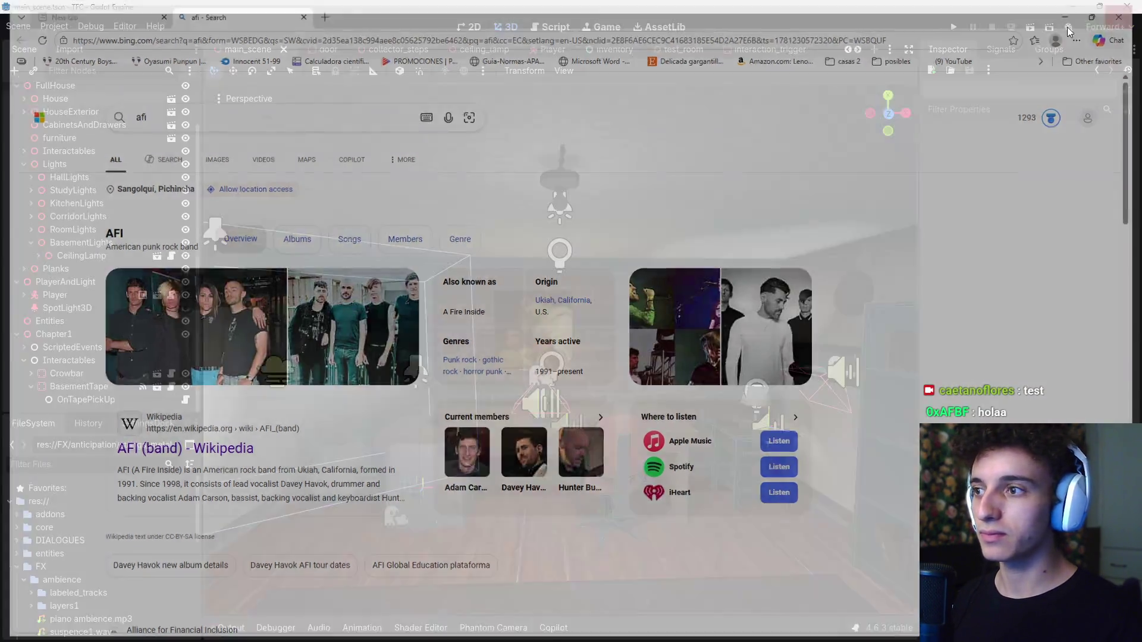
Search 'affinity' and launch the Affinity best match.
key(super)
text(affinity)
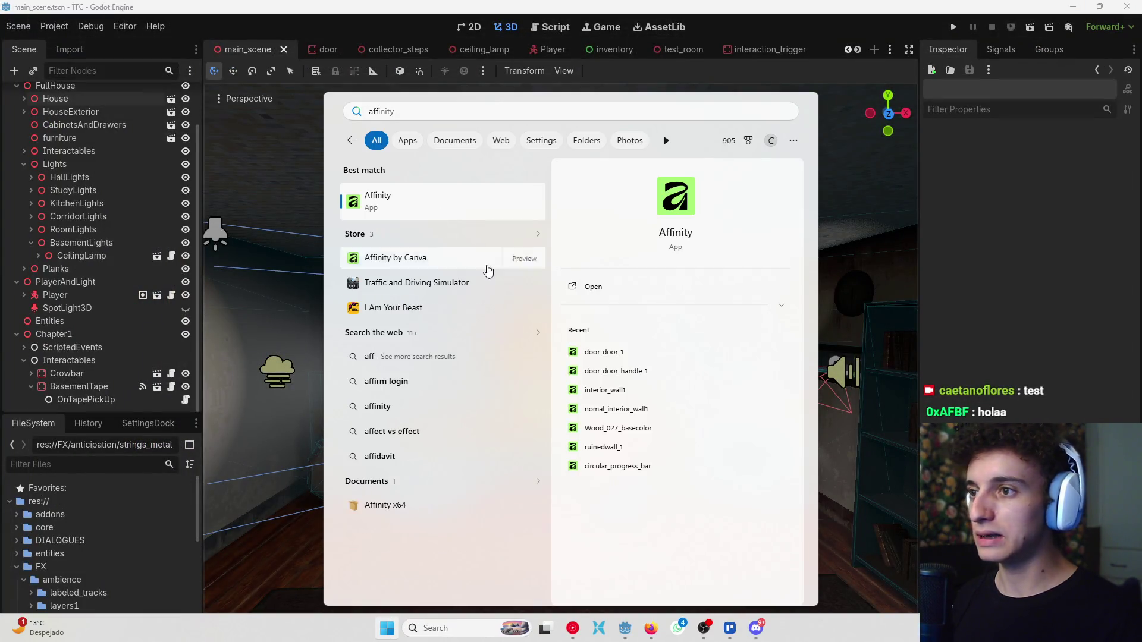
key(Return)
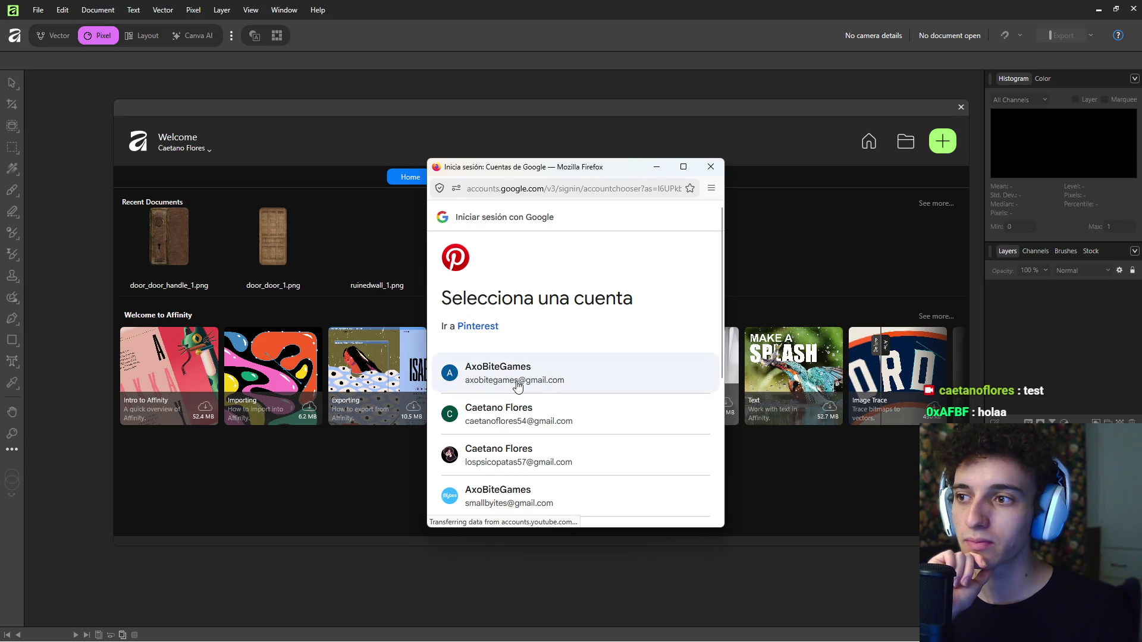
Pick the Google account in the sign-in popup, leaving Affinity on its Welcome screen.
click(501, 416)
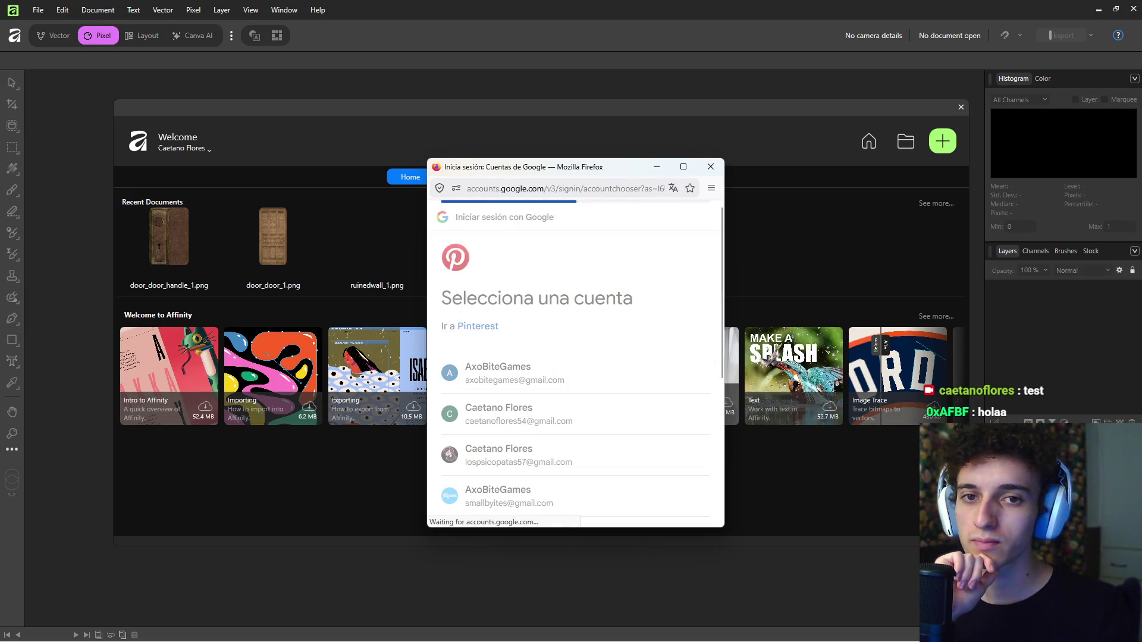
mouse_move(792, 640)
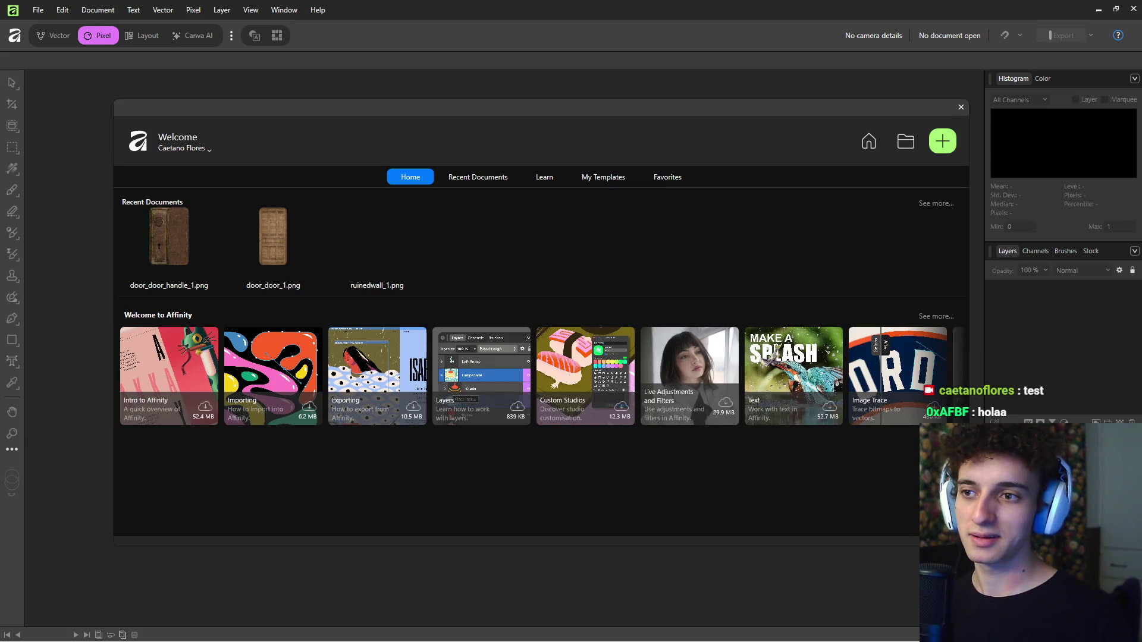
mouse_move(743, 636)
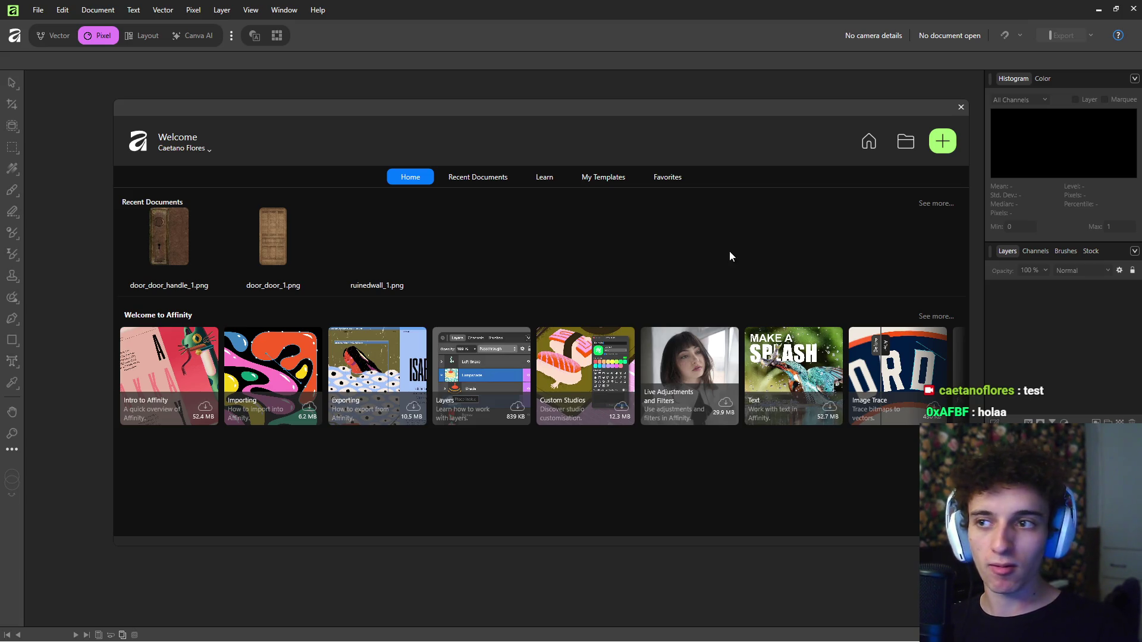
mouse_move(923, 123)
mouse_down()
mouse_move(833, 117)
mouse_move(872, 127)
mouse_up()
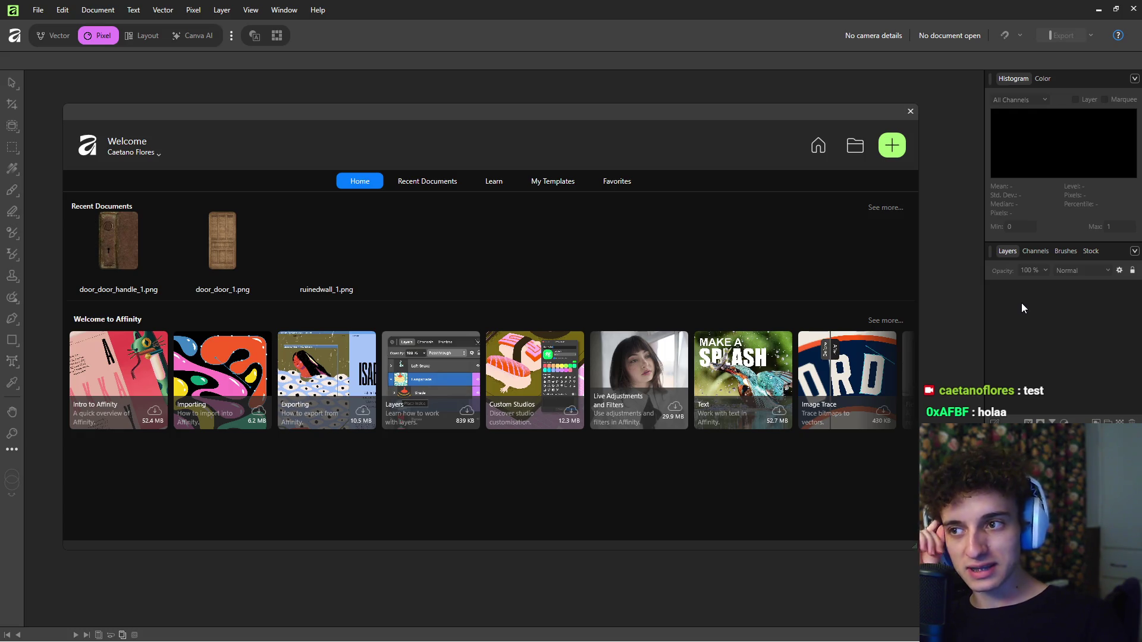
click(900, 381)
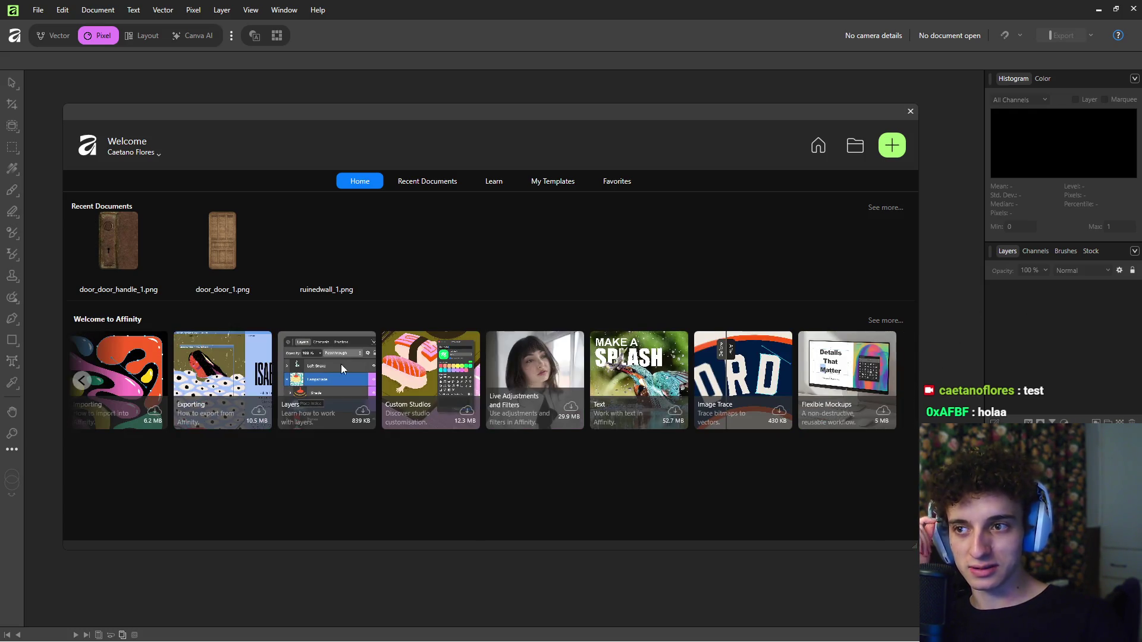
click(84, 376)
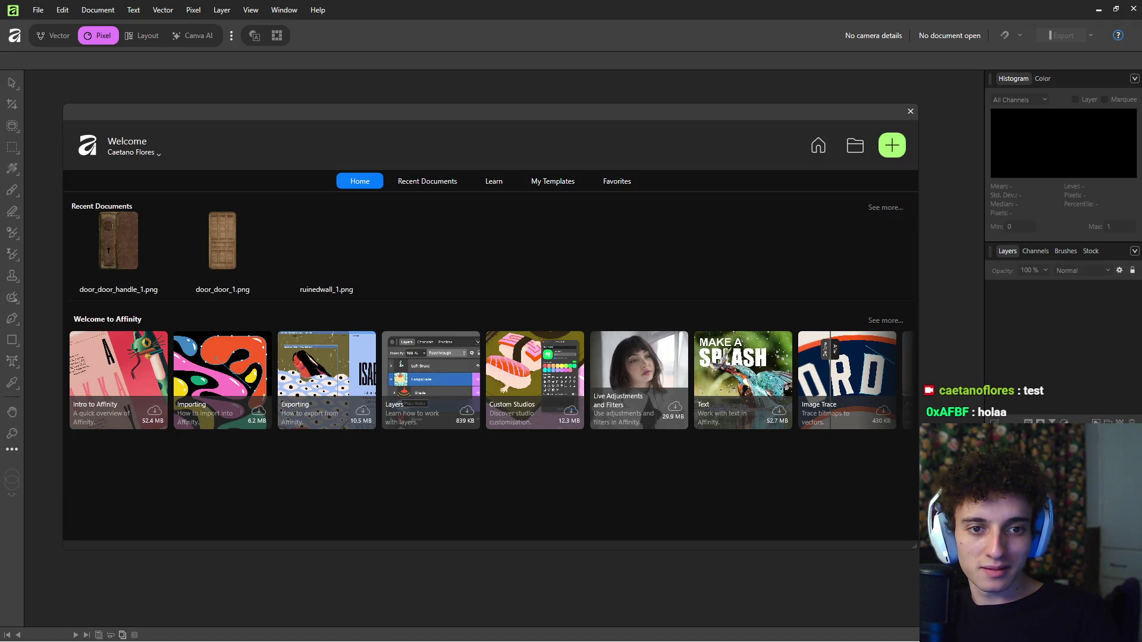
mouse_move(666, 639)
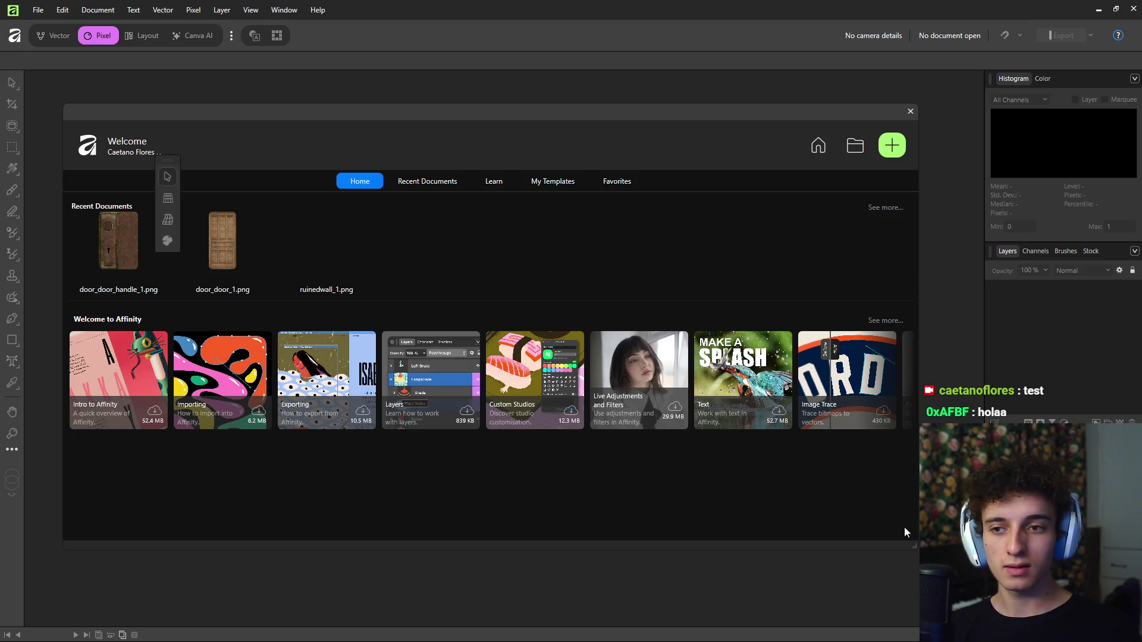
mouse_move(716, 638)
click(559, 628)
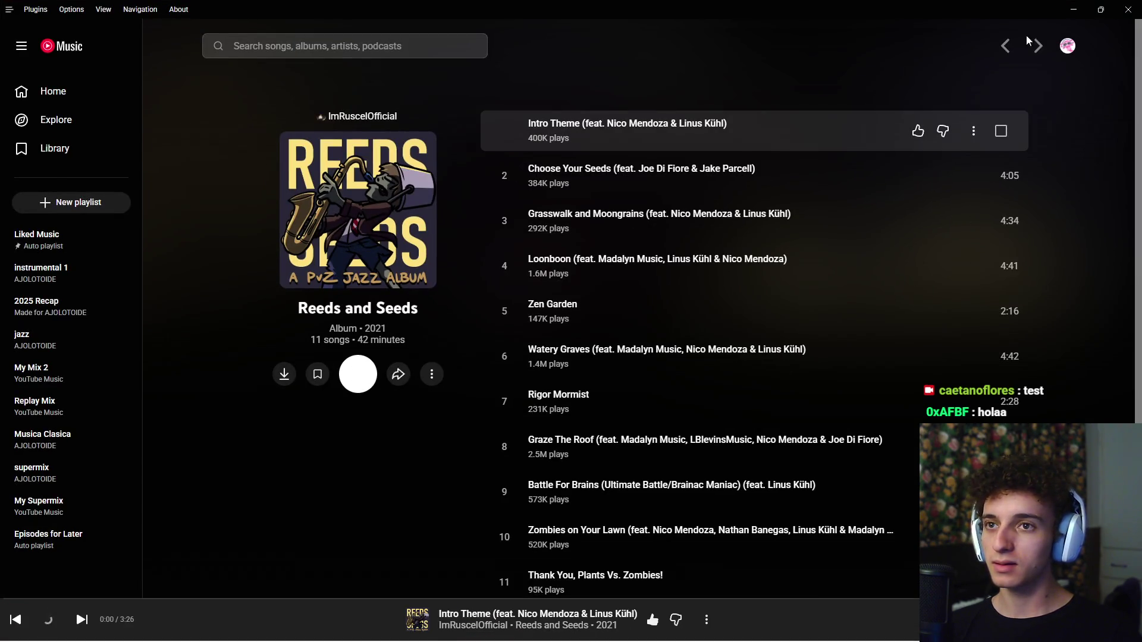
key(alt+Tab)
mouse_move(706, 622)
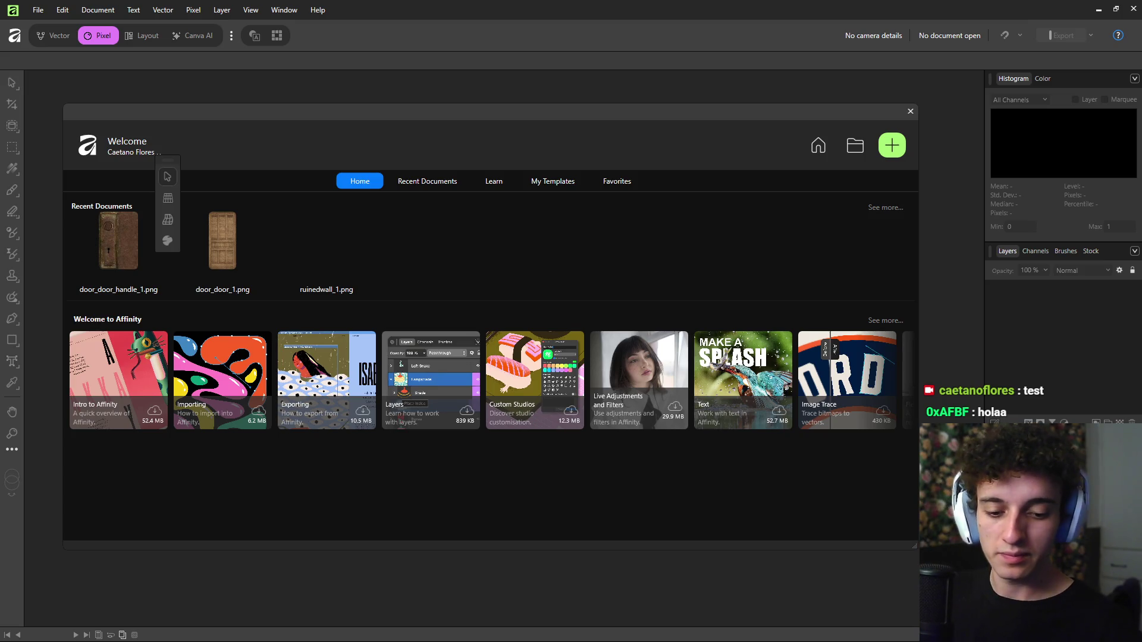
mouse_move(571, 639)
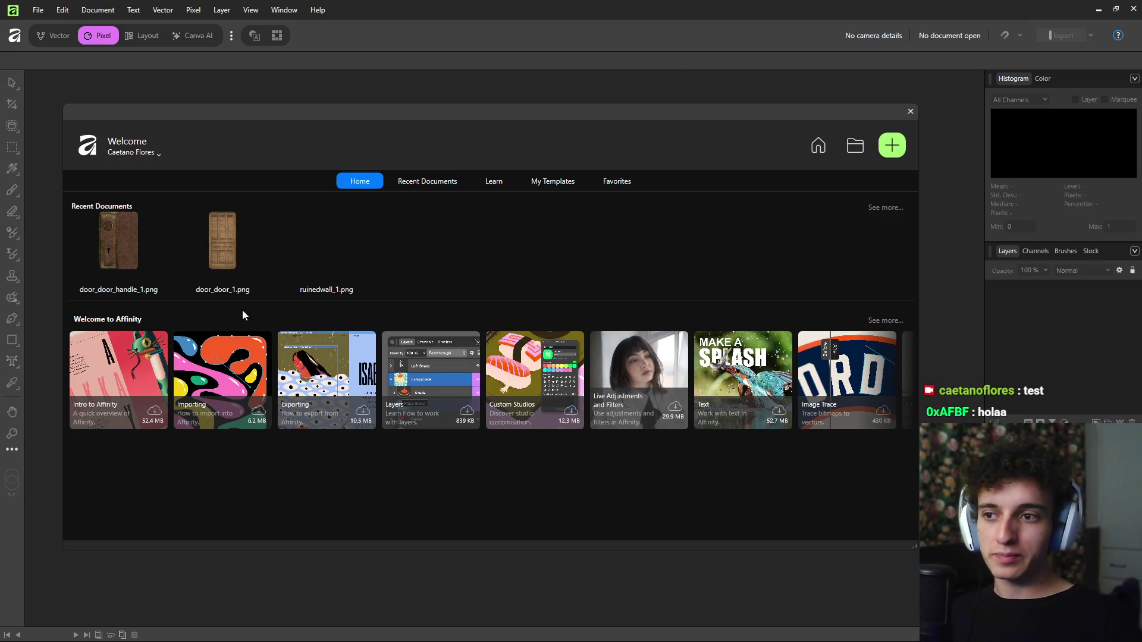
mouse_move(452, 638)
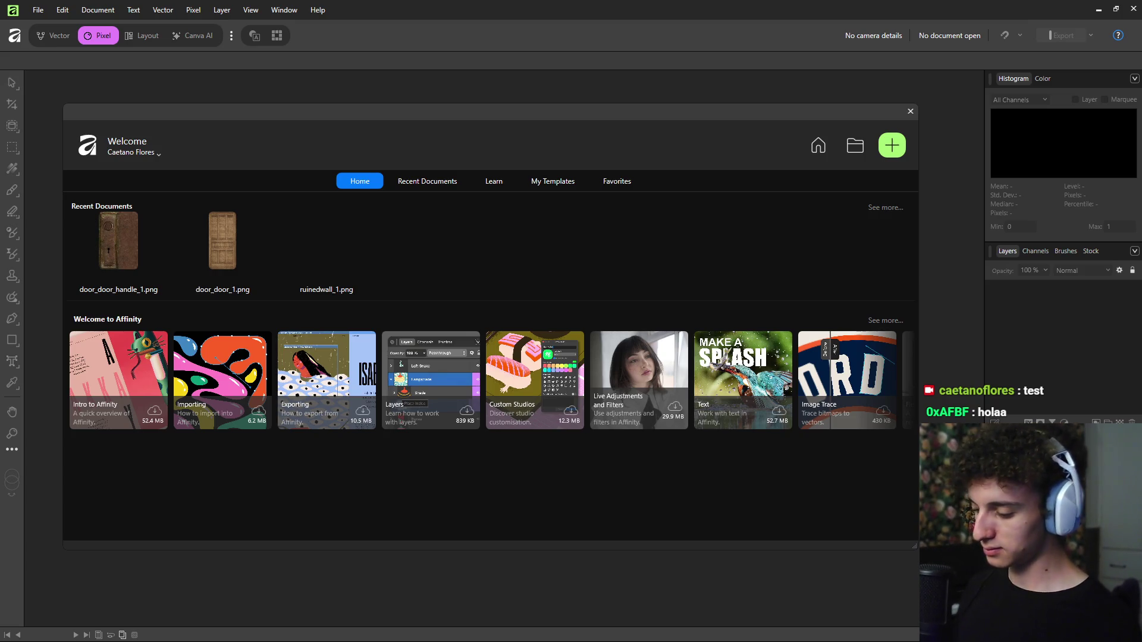
key(alt+Tab)
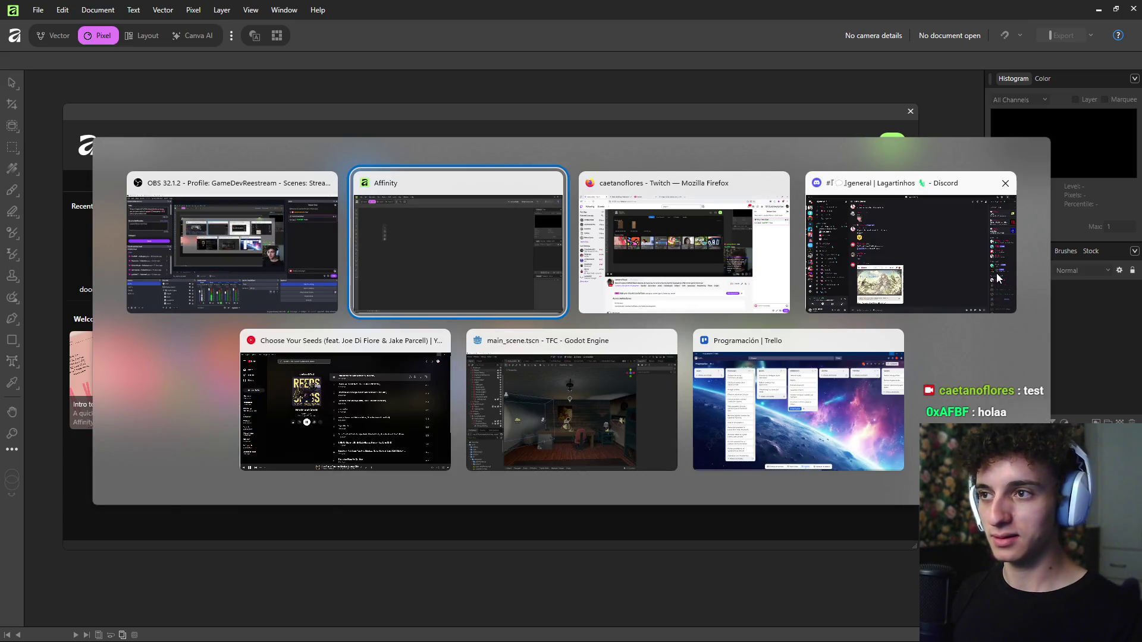
Cycle from Affinity past YouTube Music back to the Godot basement main_scene.
key(Tab)
key(Escape)
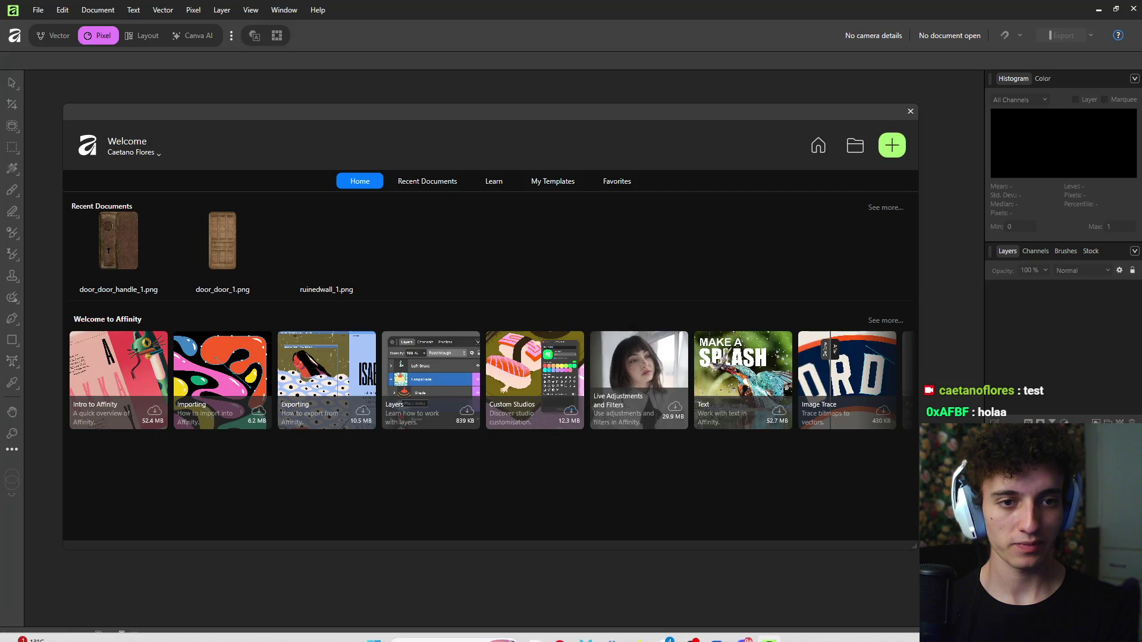
key(alt+Tab)
key(alt+Tab)
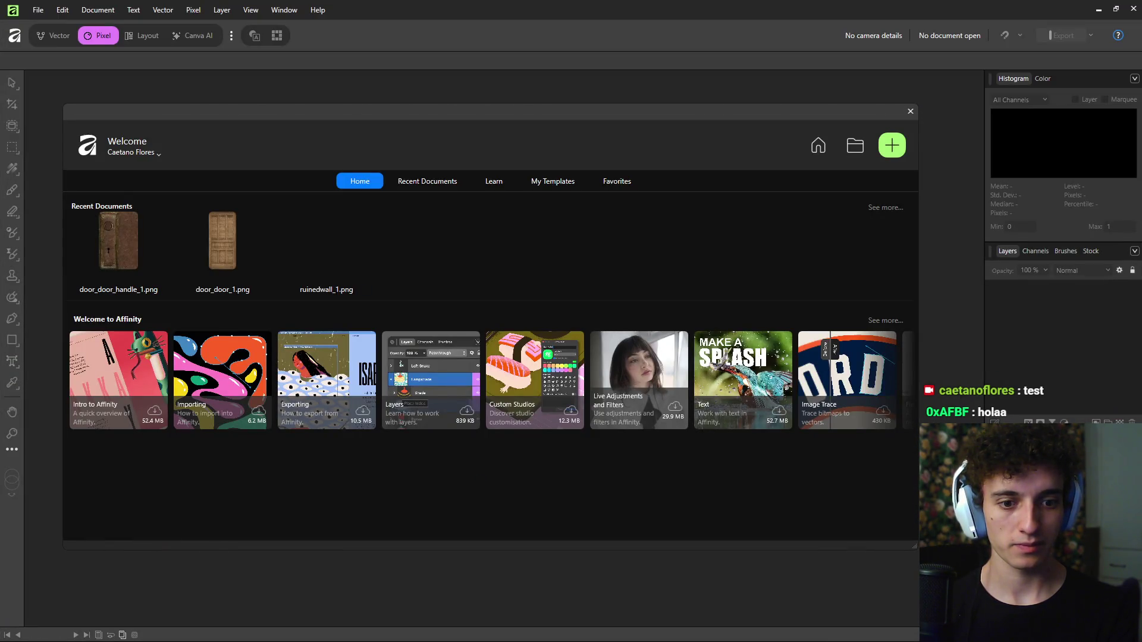
key(alt+Tab)
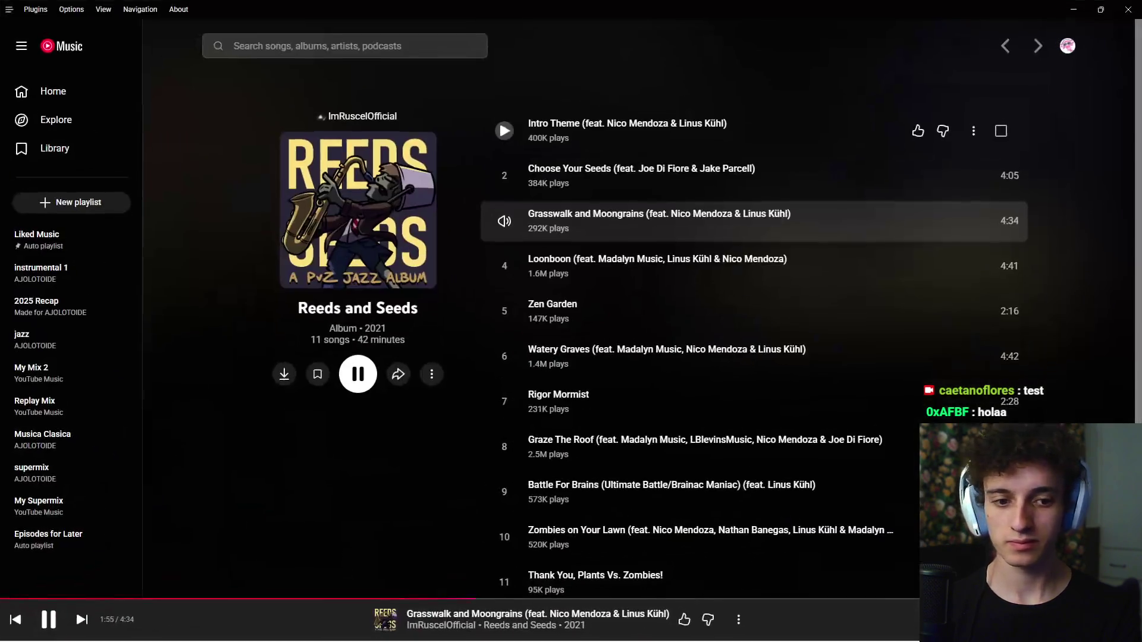
key(alt+Tab)
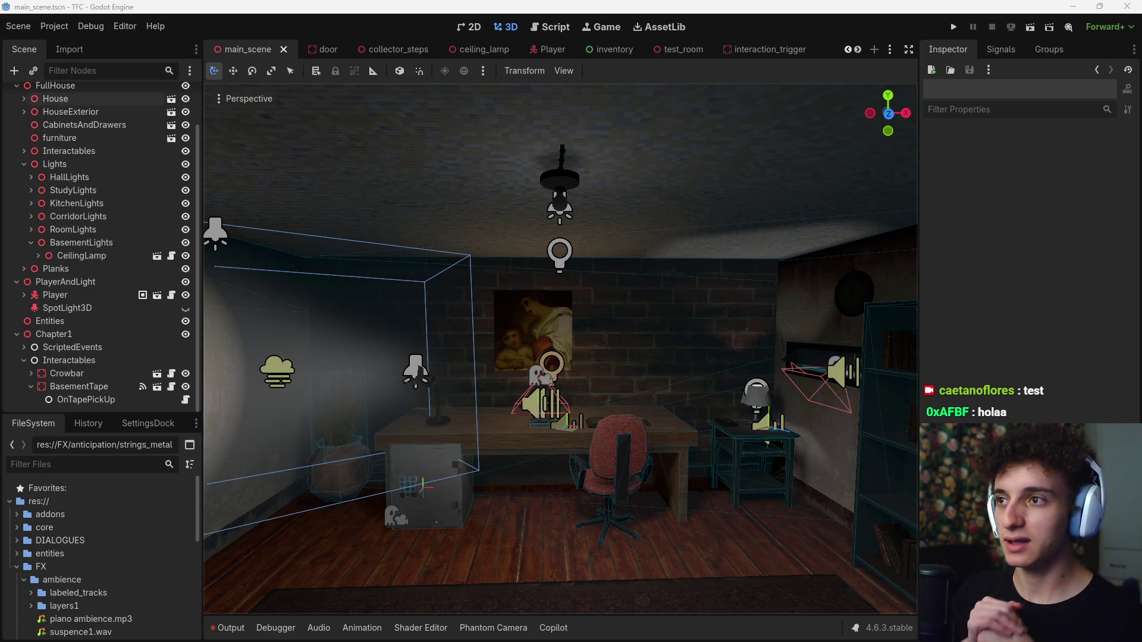
mouse_move(638, 632)
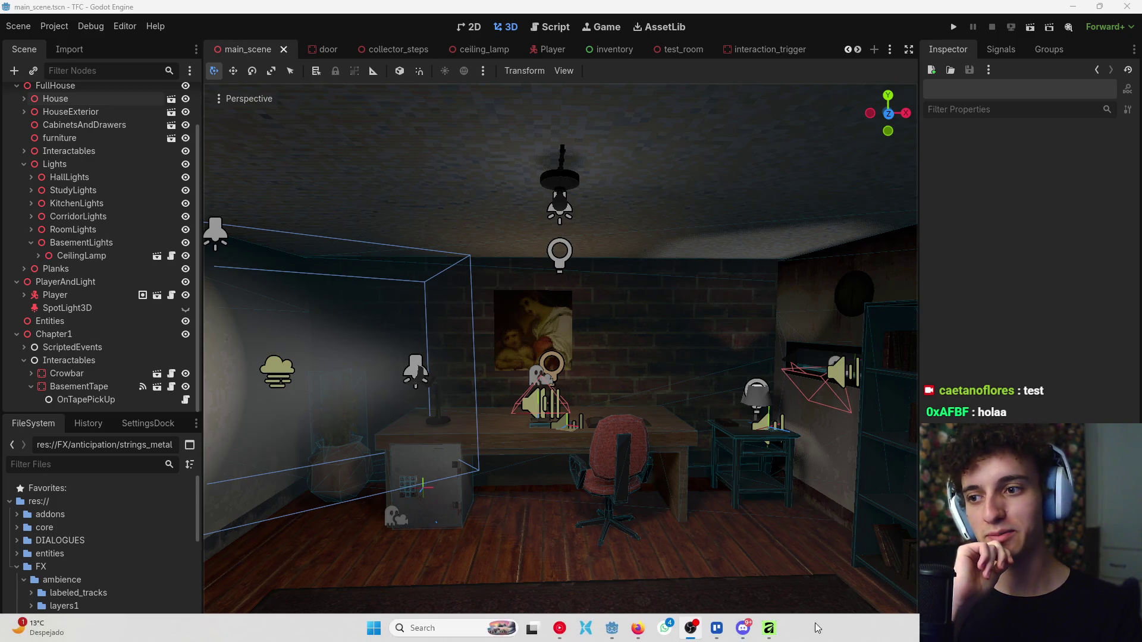